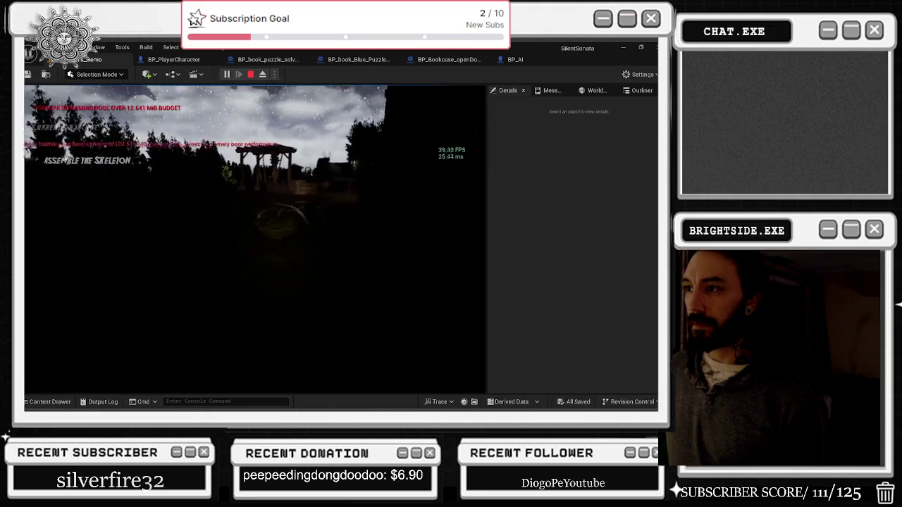
- Walk to the skull on the lit block and pick it up so it vanishes, then switch to the Snipping Tool
key("w")
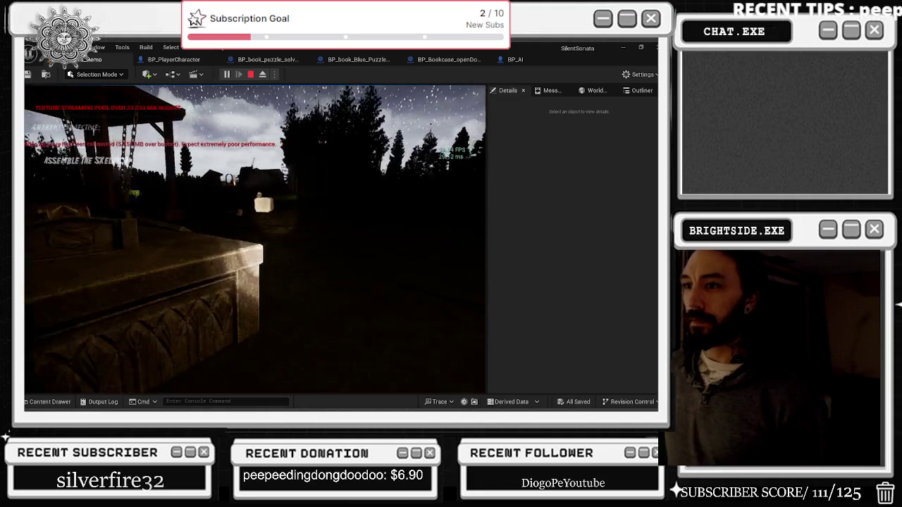
key("w")
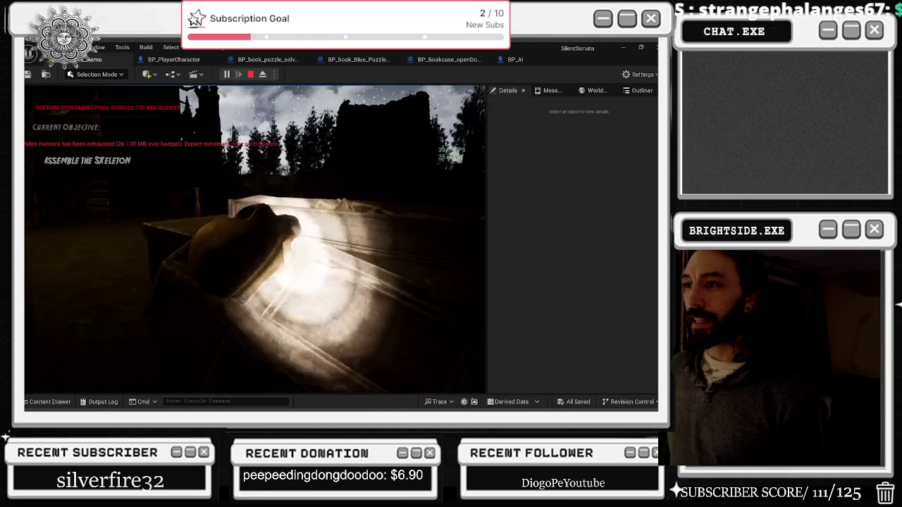
key("e")
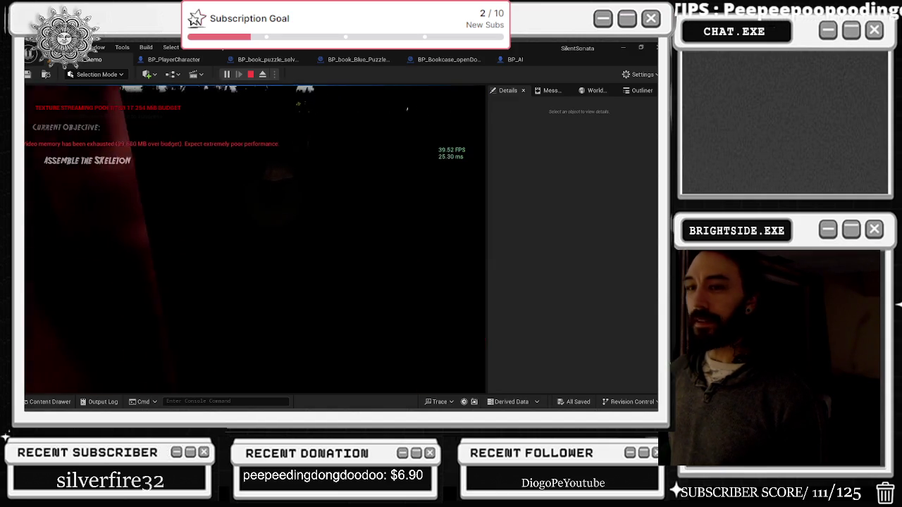
key("alt+Tab")
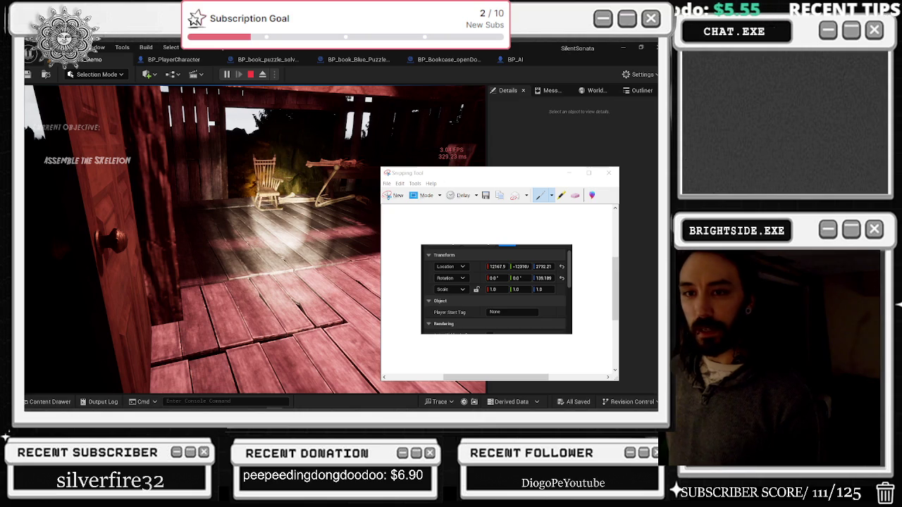
- Pick up the skeleton from the floor and walk to the skeleton hand on the altar
left_click(370, 121)
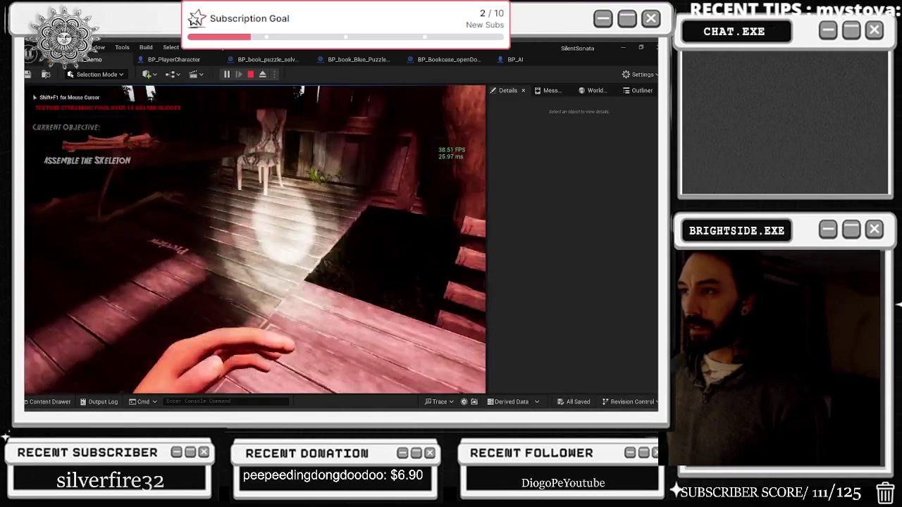
key("e")
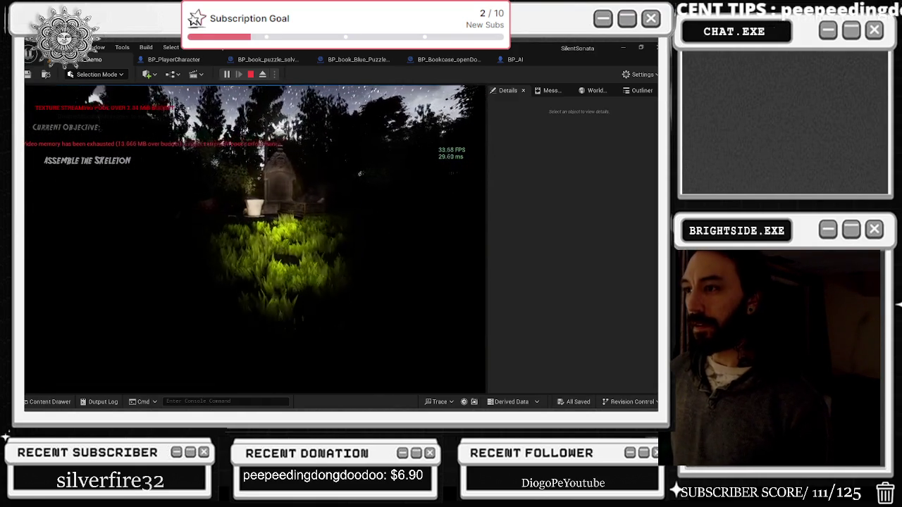
key("w")
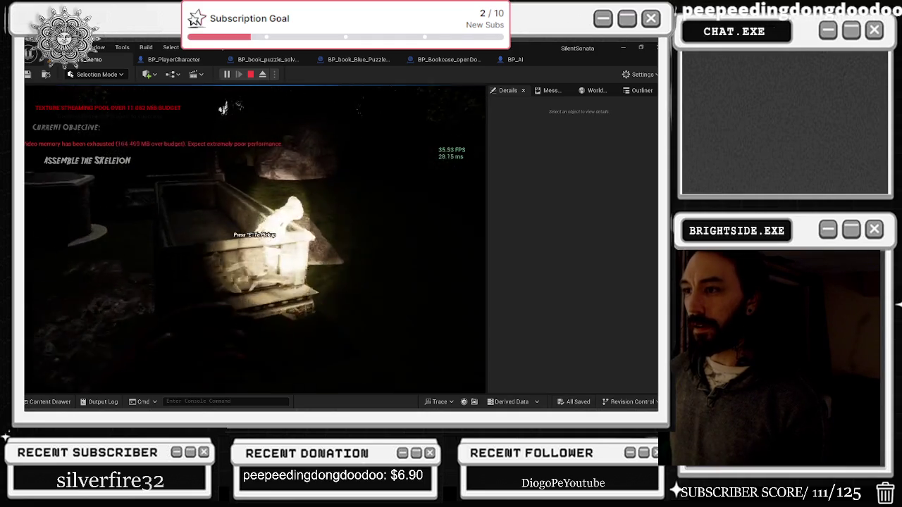
mouse_move(254, 239)
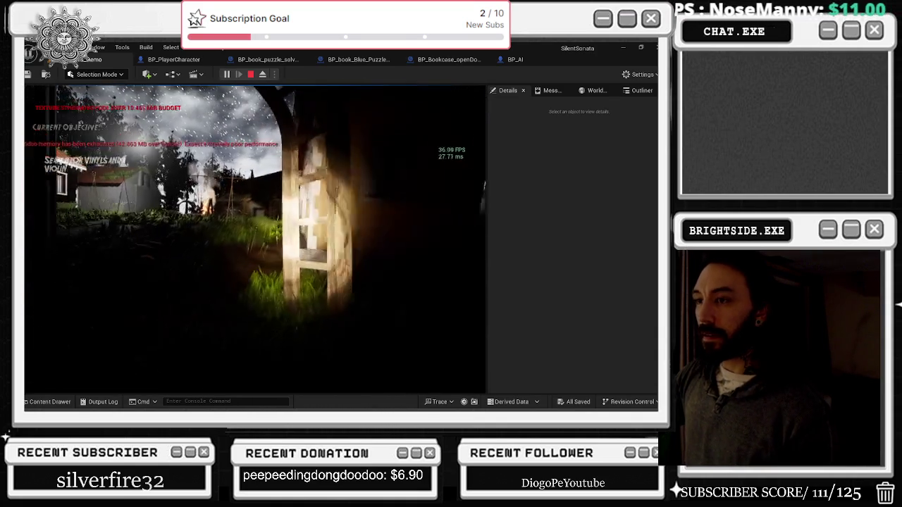
- Crouch, walk past the campfire into the shrine doorway, and end the playtest
key("c")
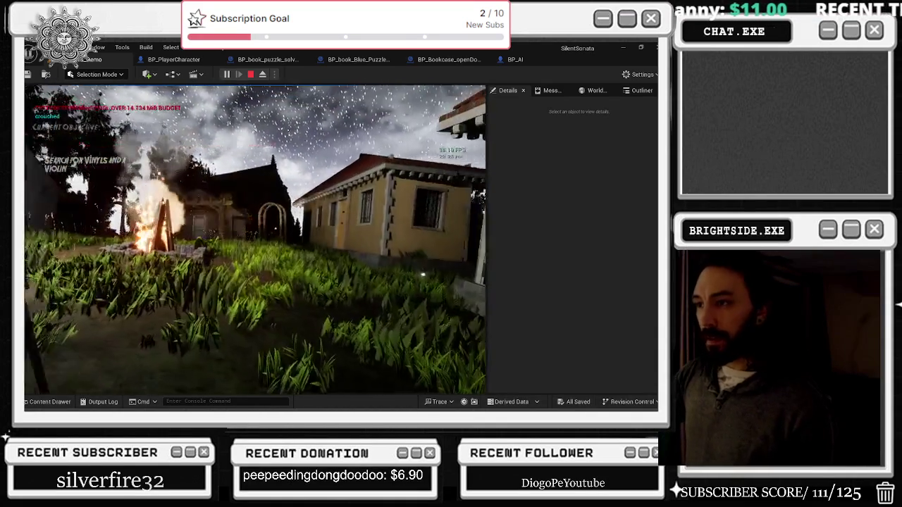
key("w")
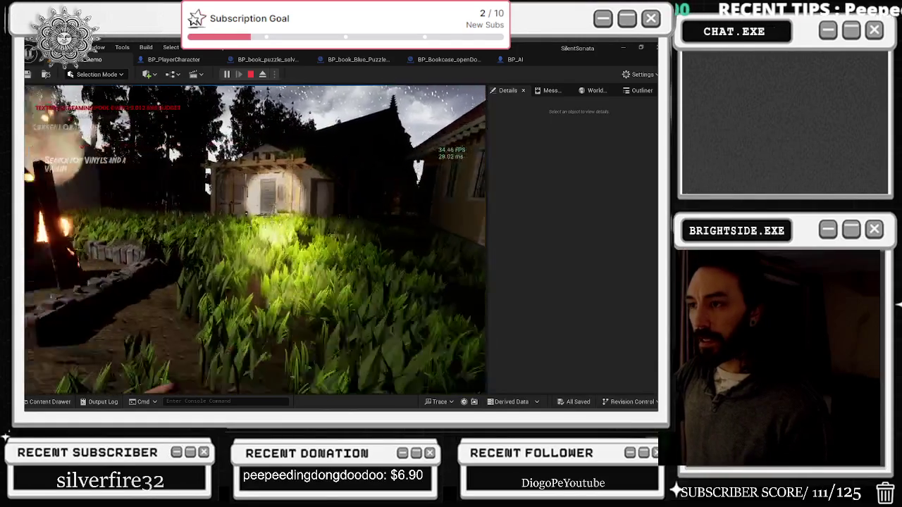
key("w")
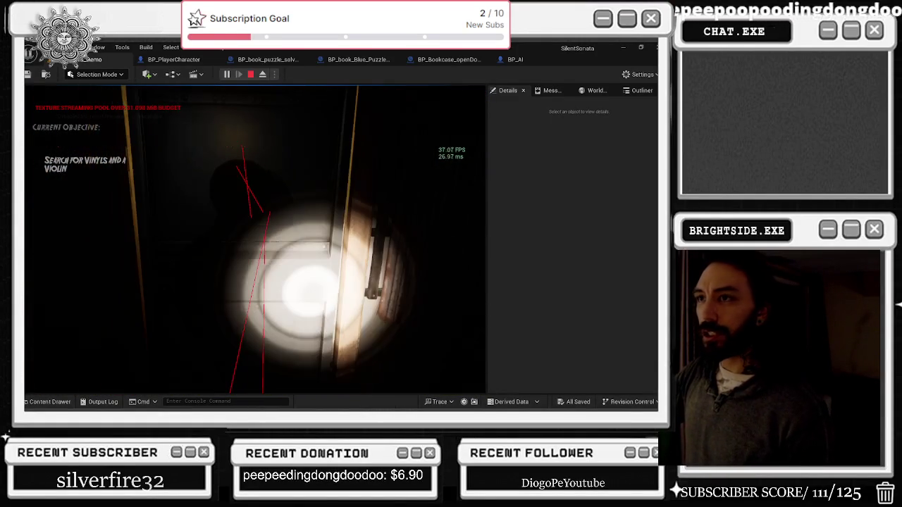
key("Escape")
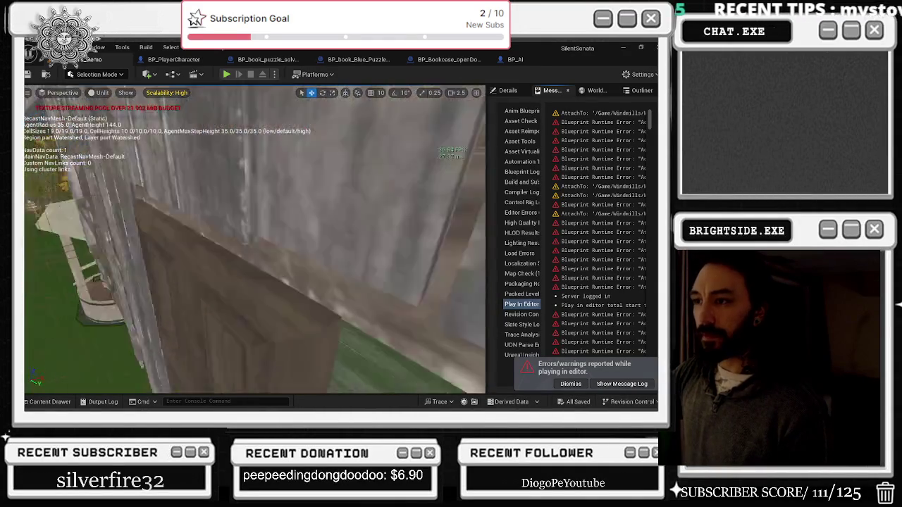
- Open the barn-table skeleton hand's BP_third_skull_puzzle blueprint and select its hand mesh in the Viewport
scroll(253, 239, "down", 1)
left_click(212, 246)
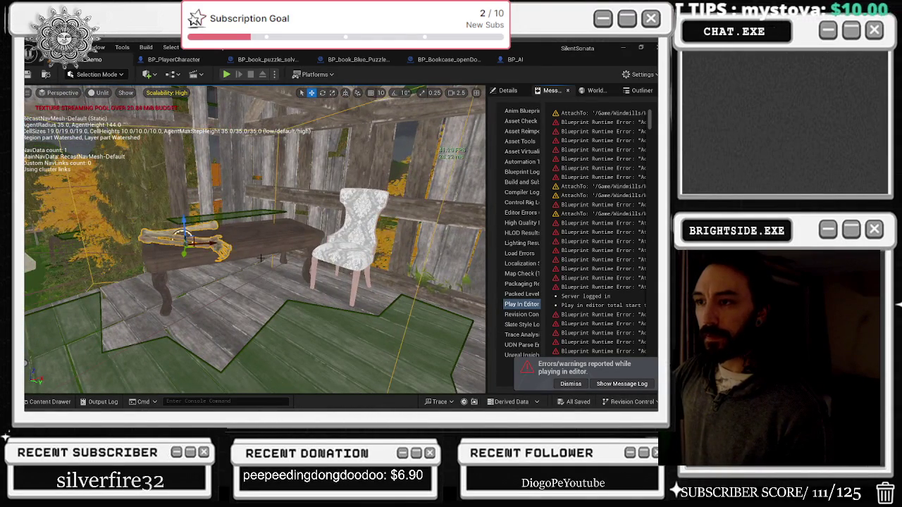
key("ctrl+e")
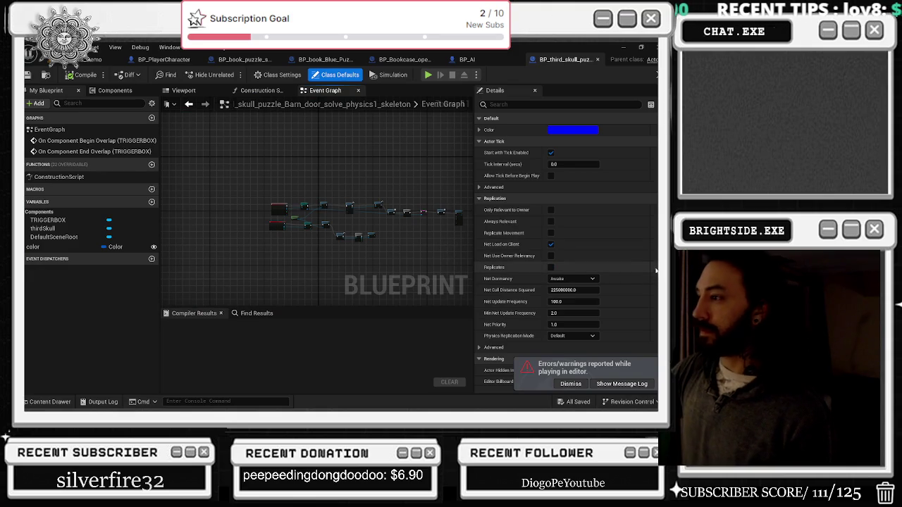
scroll(305, 188, "up", 3)
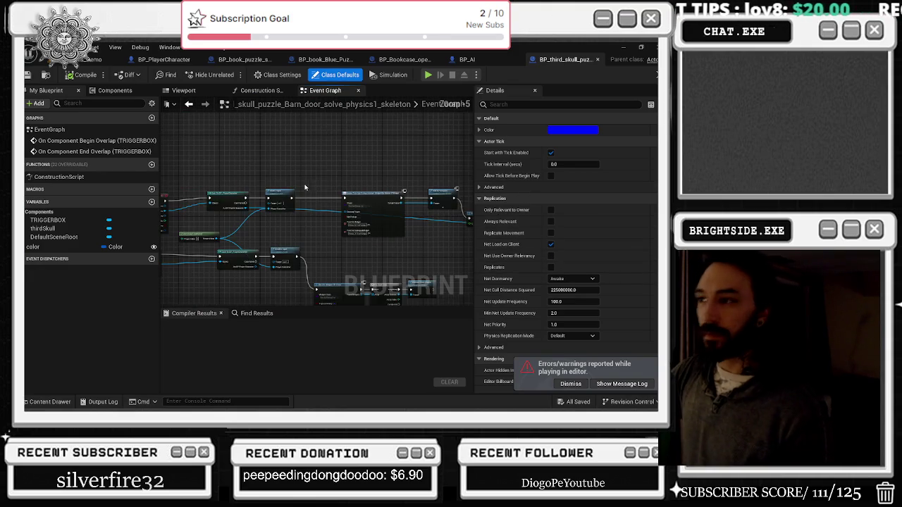
scroll(365, 212, "up", 1)
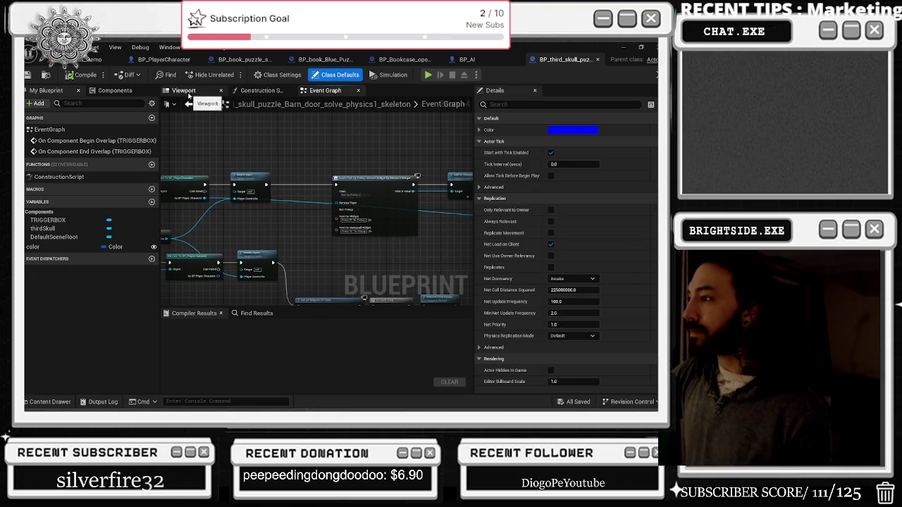
left_click(189, 94)
left_click(338, 190)
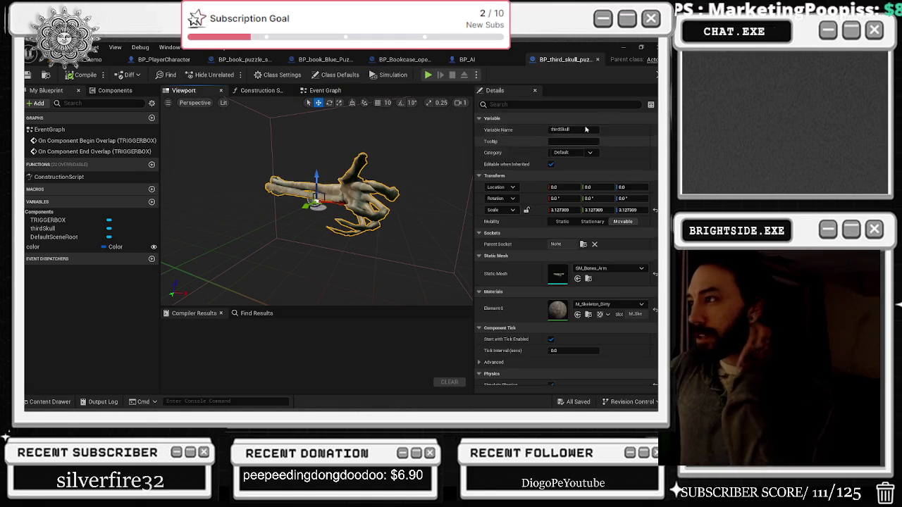
- Override the thirdSkull hand's Mass to 60 kg and save the third skull puzzle blueprint
scroll(571, 183, "down", 5)
scroll(582, 188, "down", 1)
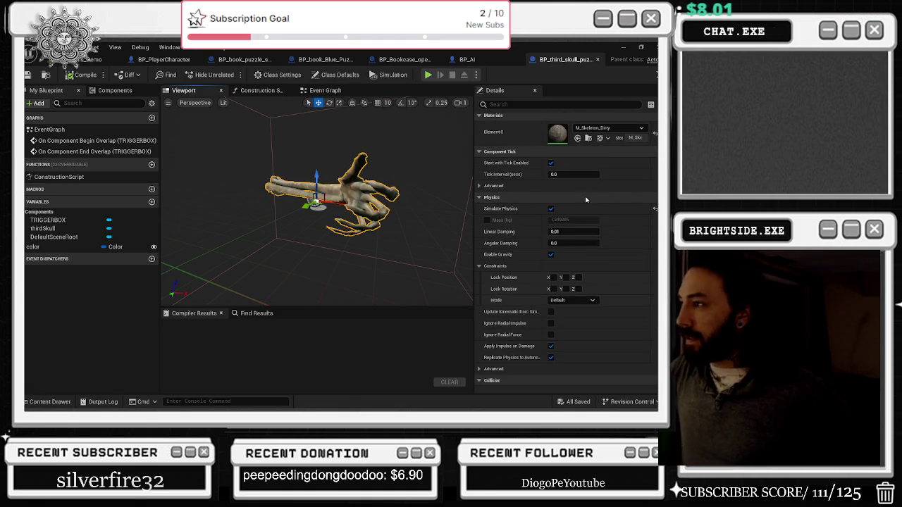
scroll(585, 198, "down", 2)
left_click(487, 192)
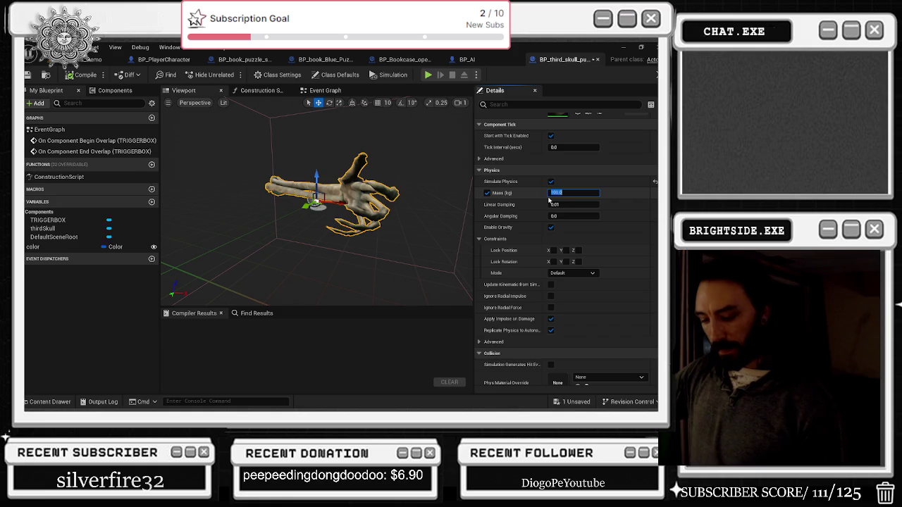
type("0")
key("Return")
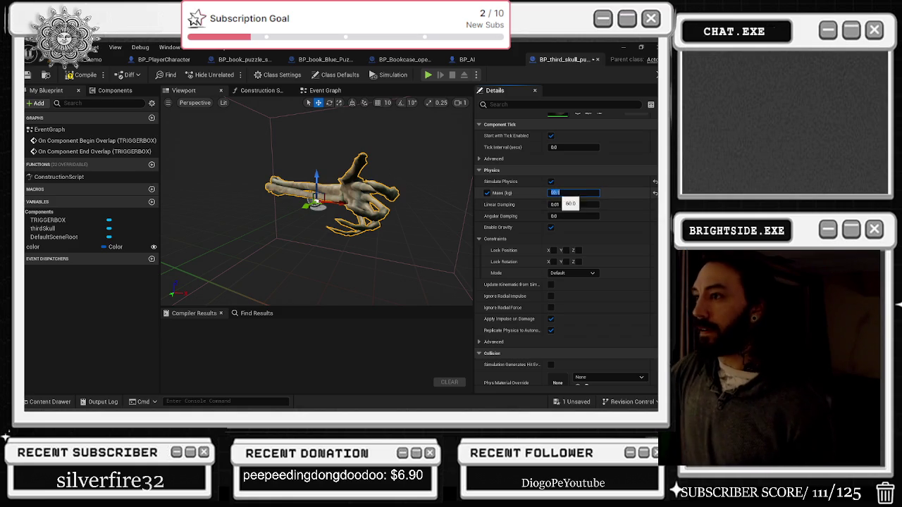
key("ctrl+s")
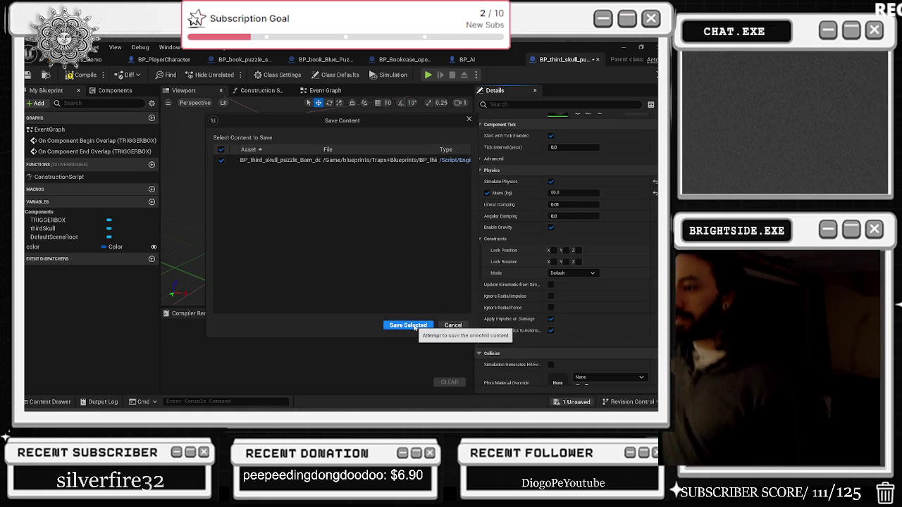
left_click(414, 322)
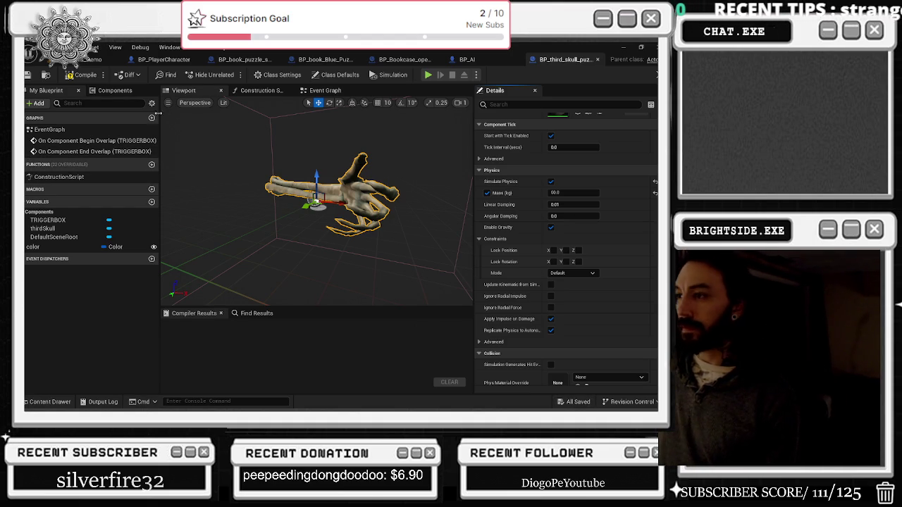
- Compile the blueprint, playtest the level until the Assemble the Skeleton pickup prompts appear, then stop
left_click(79, 75)
left_click(95, 59)
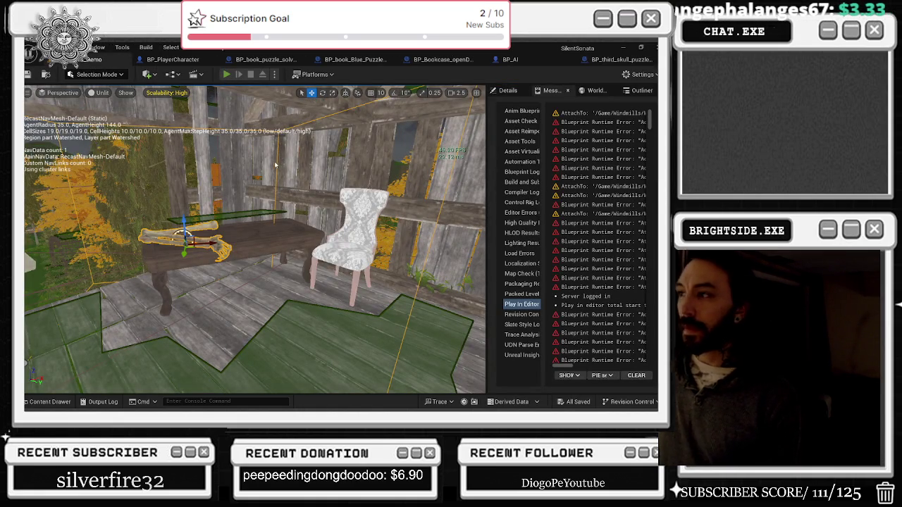
key("alt+p")
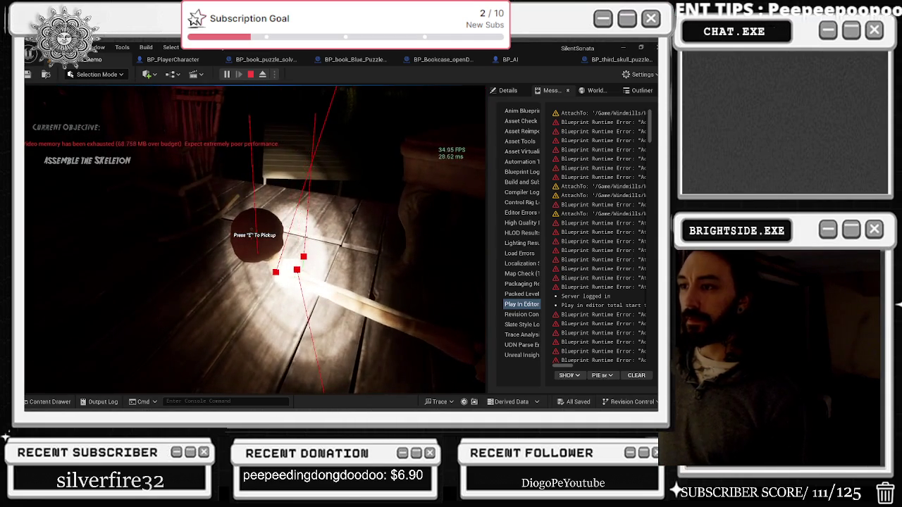
key("Escape")
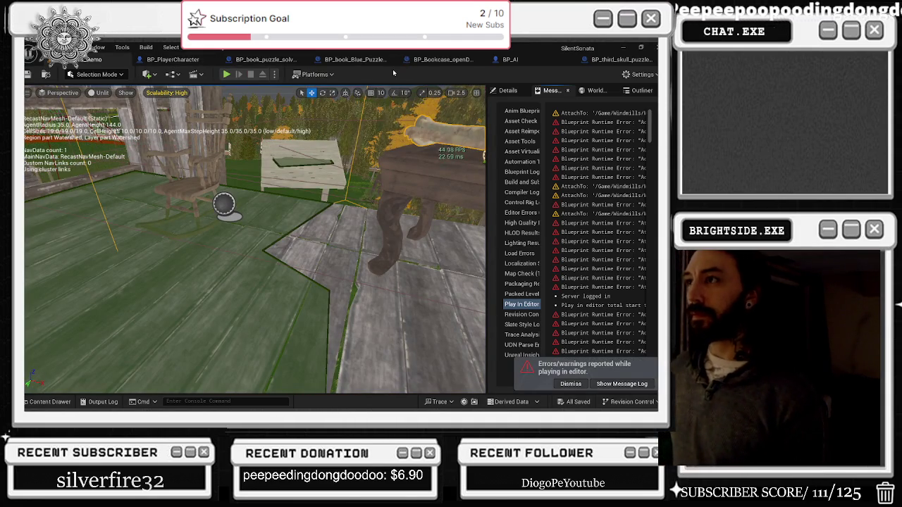
- Reopen the third skull puzzle blueprint's component list and select the TRIGGERBOX component
left_click(611, 60)
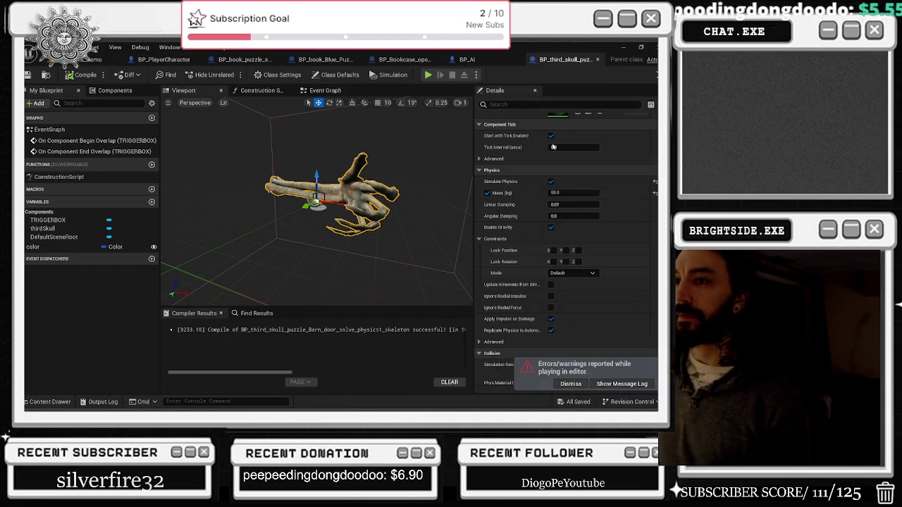
left_click(115, 90)
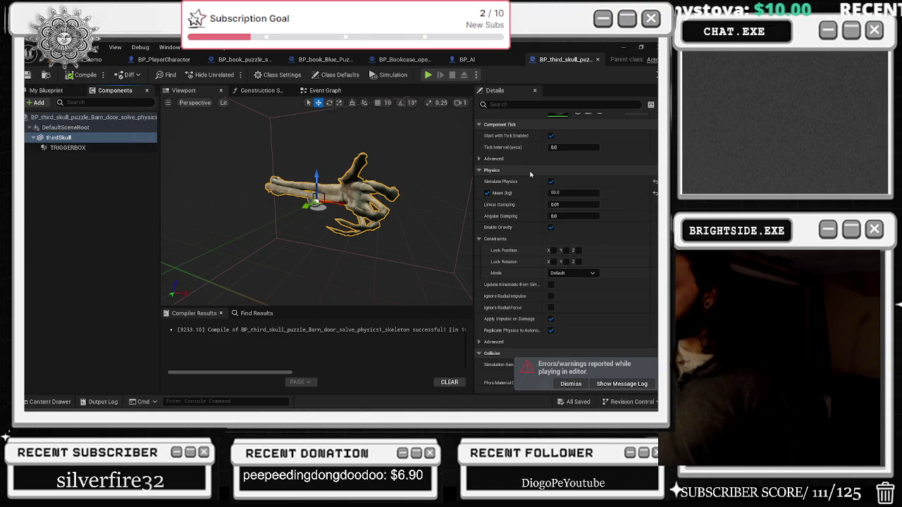
scroll(616, 224, "up", 5)
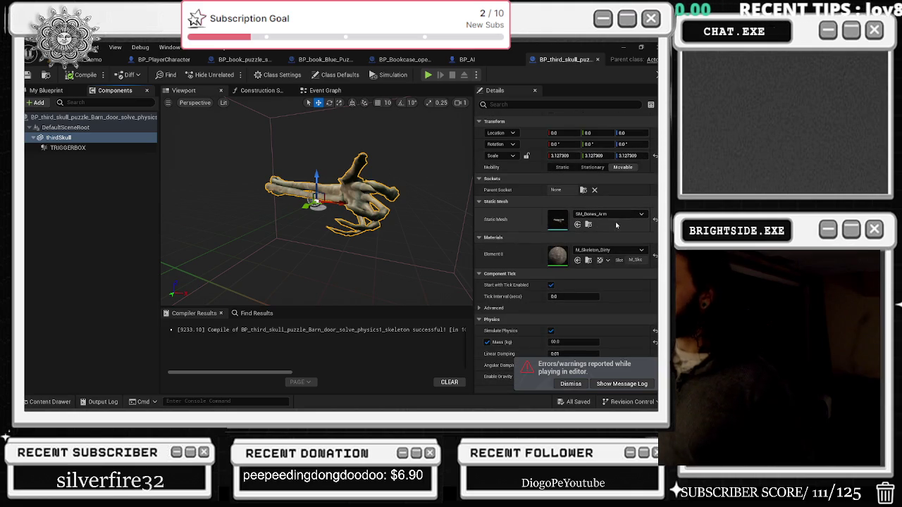
left_click(83, 148)
left_click(74, 128)
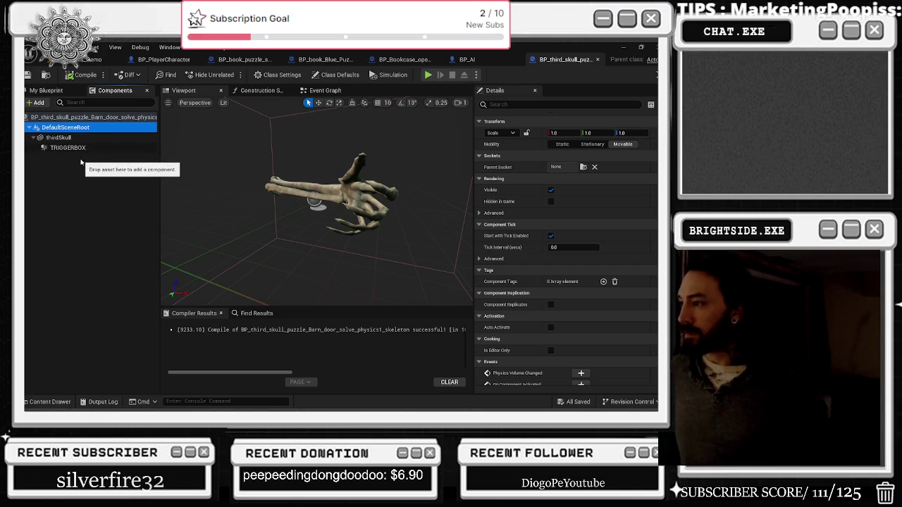
- Review thirdSkull's physics, collision and event settings, then drag it to become the root component
scroll(626, 307, "down", 3)
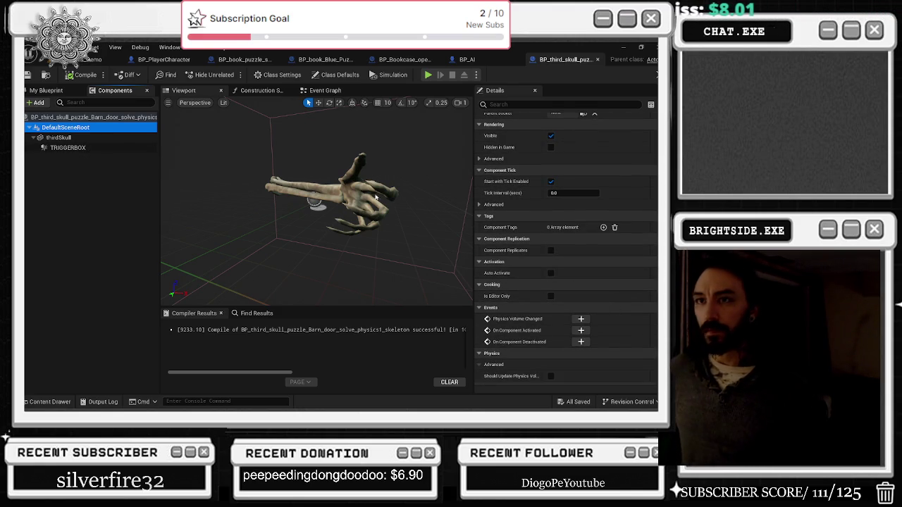
left_click(123, 137)
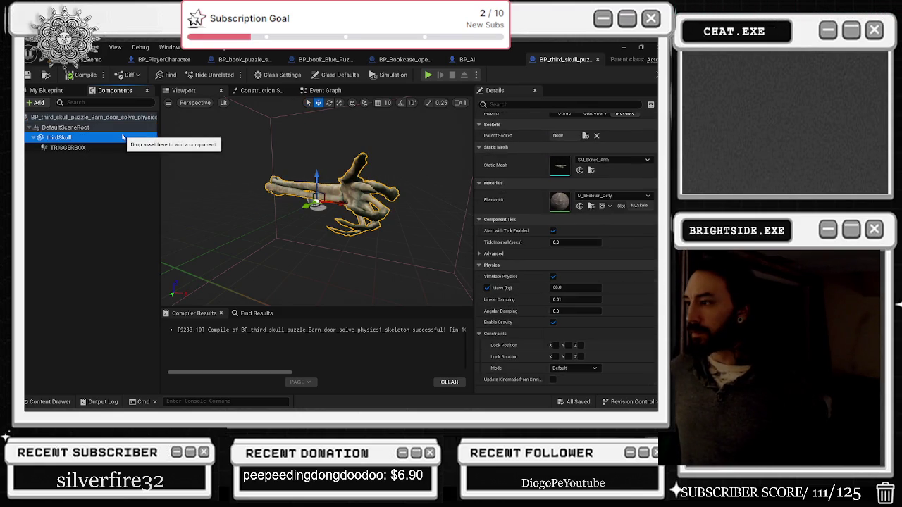
scroll(591, 291, "down", 10)
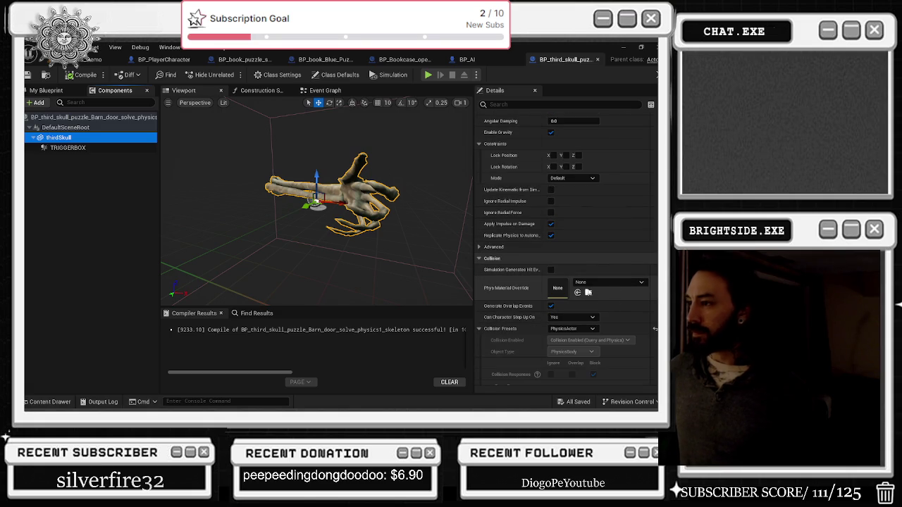
scroll(592, 289, "down", 3)
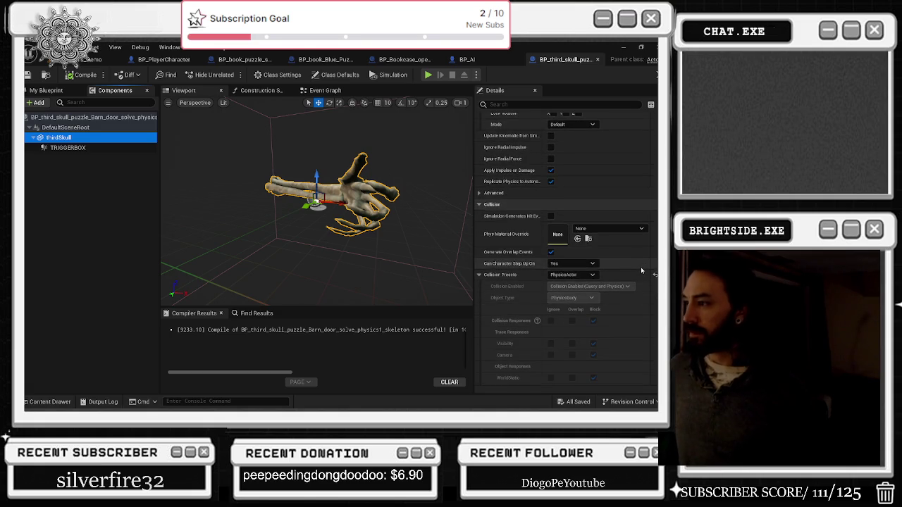
scroll(641, 269, "down", 10)
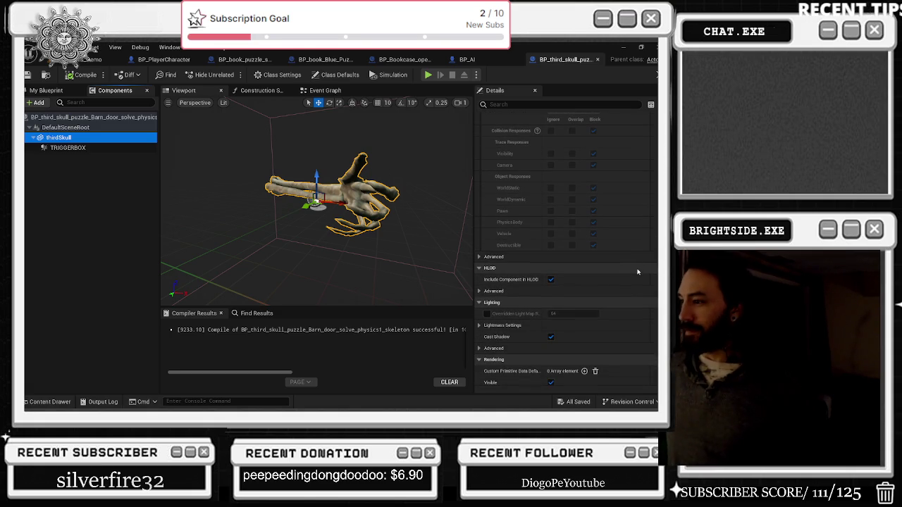
scroll(637, 273, "down", 4)
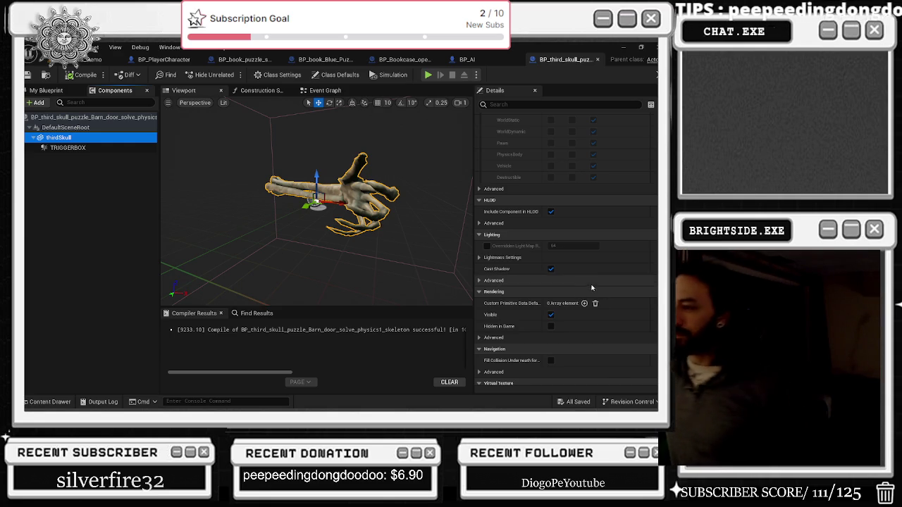
scroll(563, 290, "down", 3)
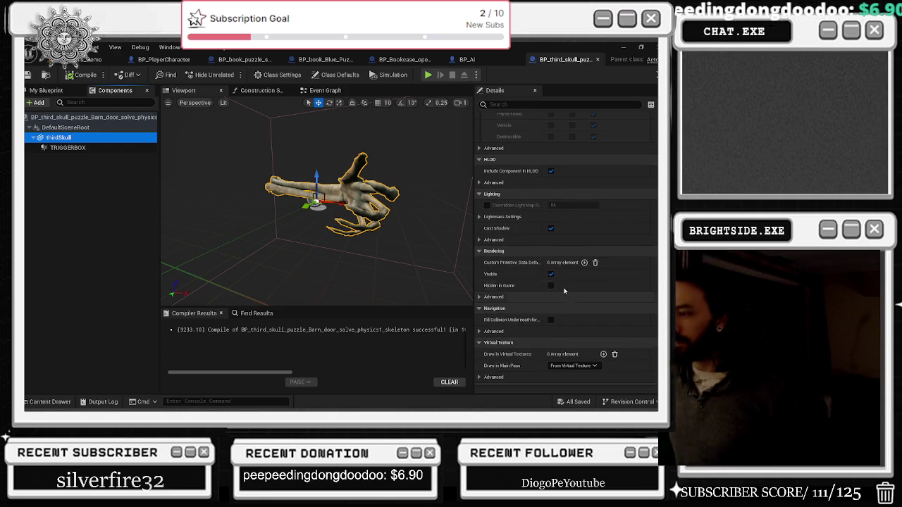
scroll(562, 289, "down", 1)
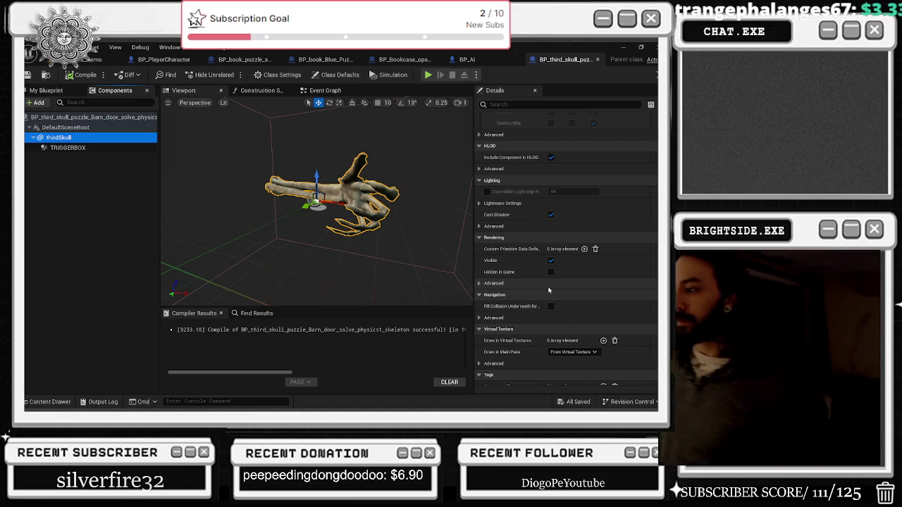
scroll(570, 291, "down", 3)
scroll(610, 306, "down", 3)
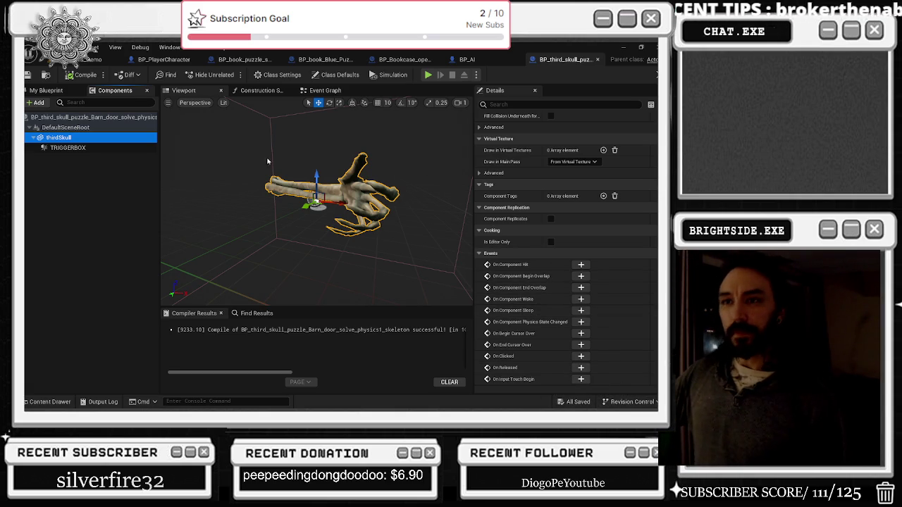
left_click_drag(67, 137, 64, 128)
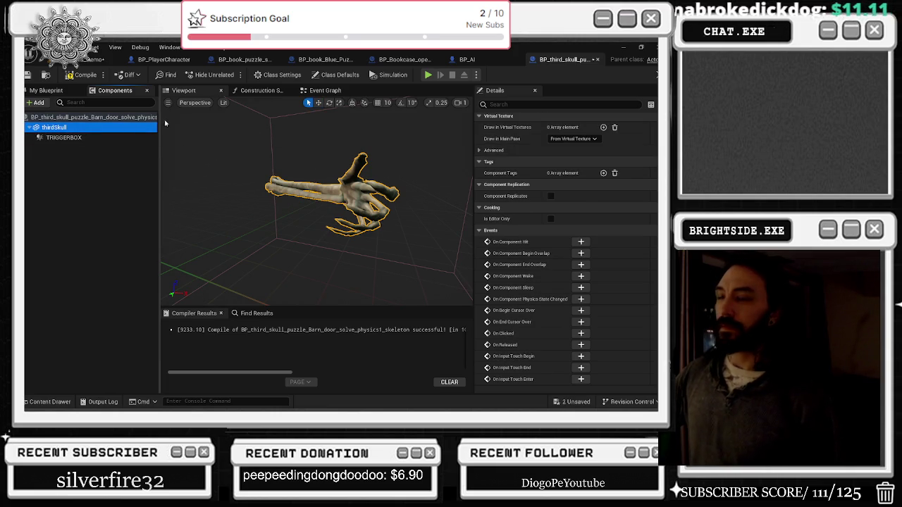
- Compile, undo the root change, and try attaching thirdSkull under TRIGGERBOX and renaming it
left_click(85, 74)
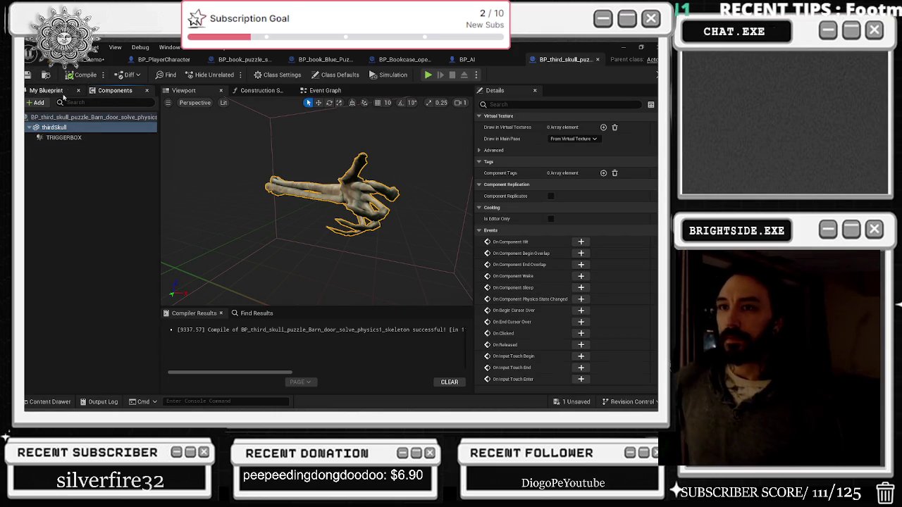
key("ctrl+z")
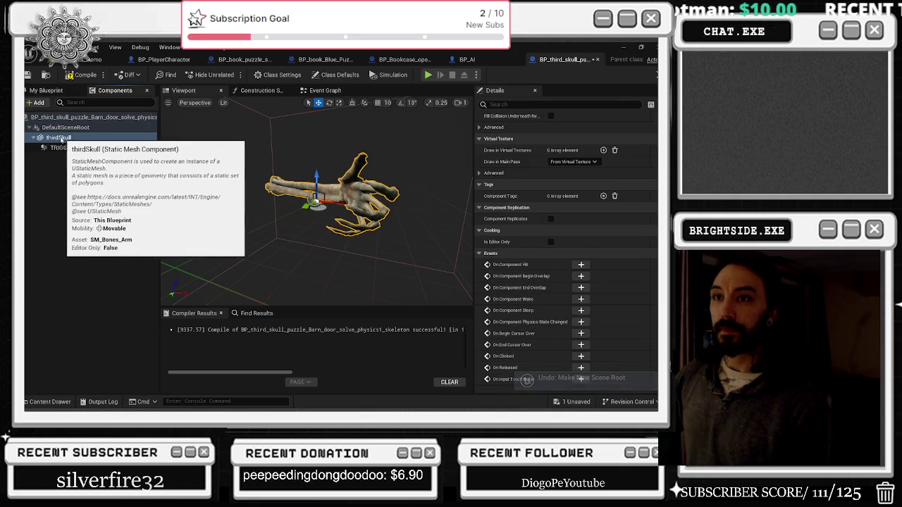
mouse_move(58, 139)
left_mouse_down()
mouse_move(72, 155)
mouse_move(78, 124)
mouse_move(83, 139)
left_mouse_up()
right_click(83, 139)
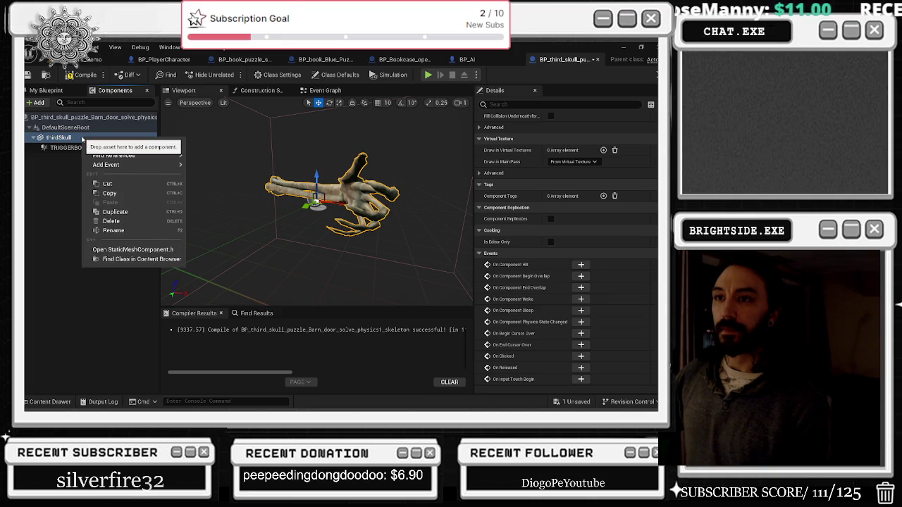
left_click(83, 141)
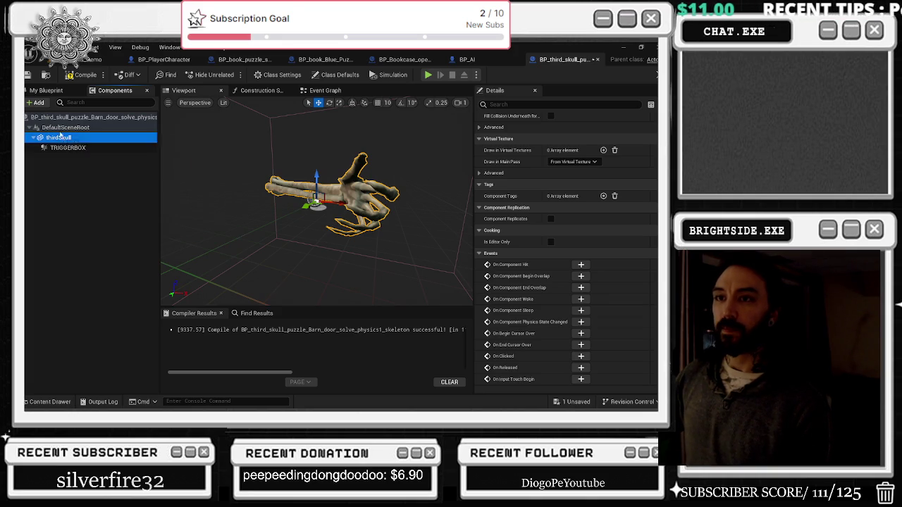
key("F2")
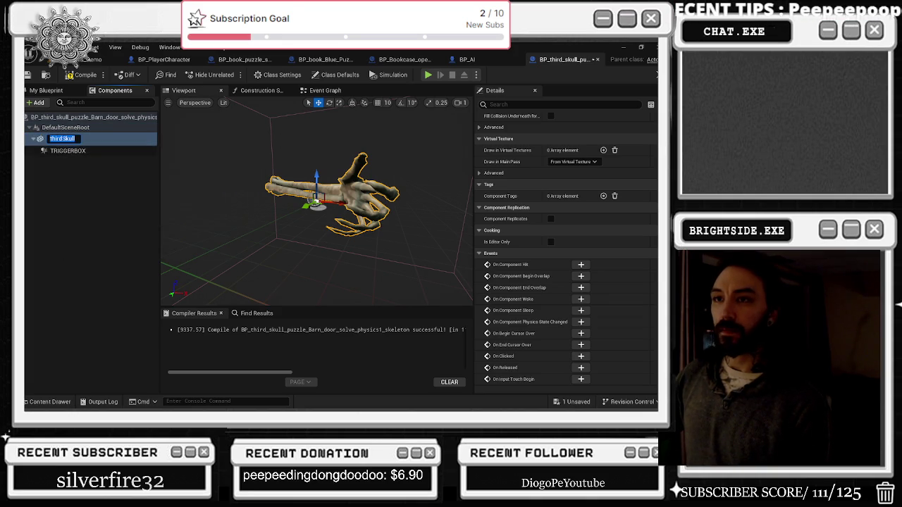
left_click(60, 139)
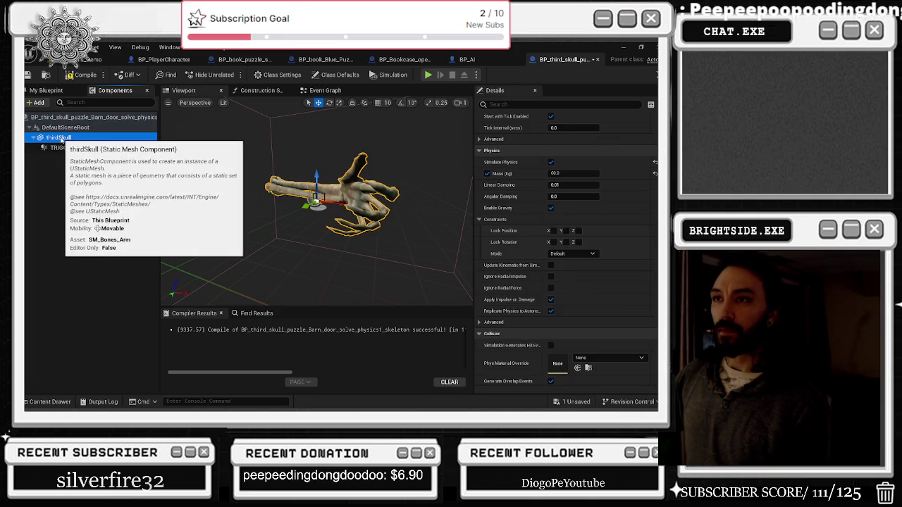
- Set thirdSkull as the blueprint's root component again, then return to the level
left_click_drag(80, 140, 68, 131)
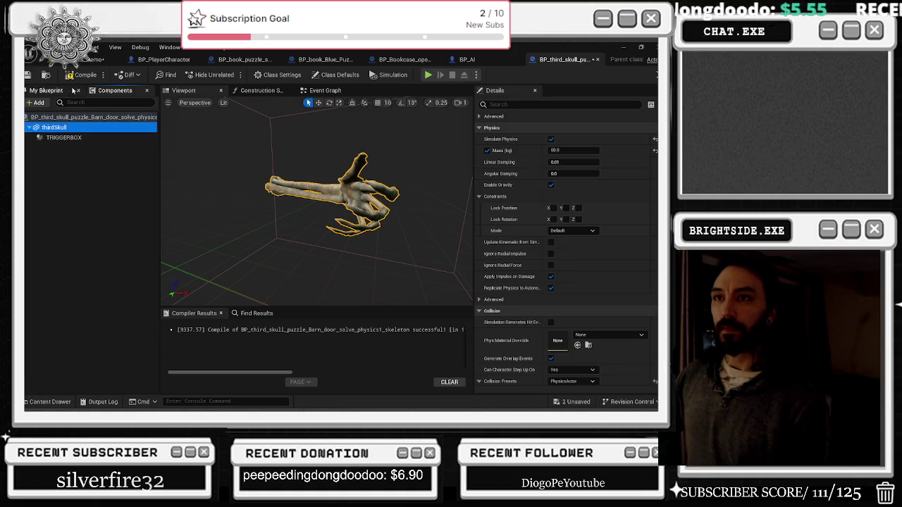
key("ctrl+z")
left_click_drag(62, 140, 66, 129)
left_click(73, 61)
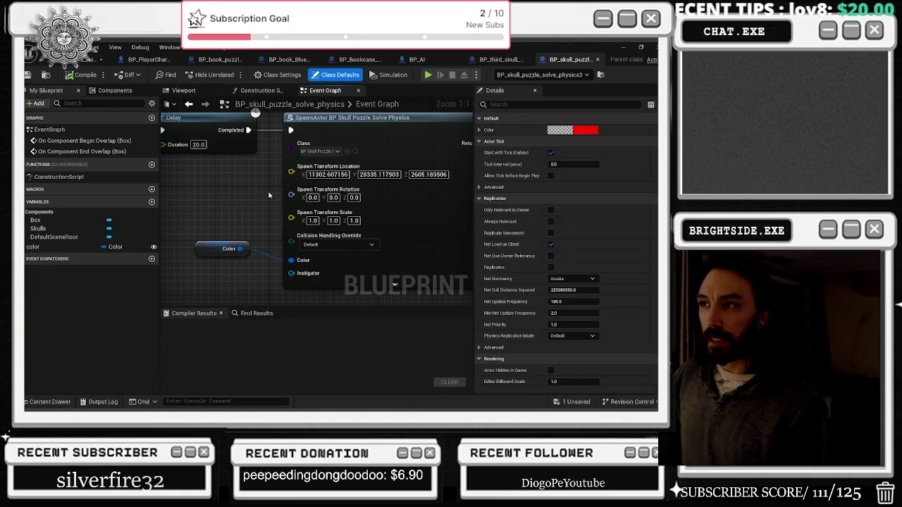
- Inspect the skull puzzle solve physics blueprint's event graph and components, then return to the level
scroll(268, 195, "down", 4)
left_click_drag(363, 226, 396, 237)
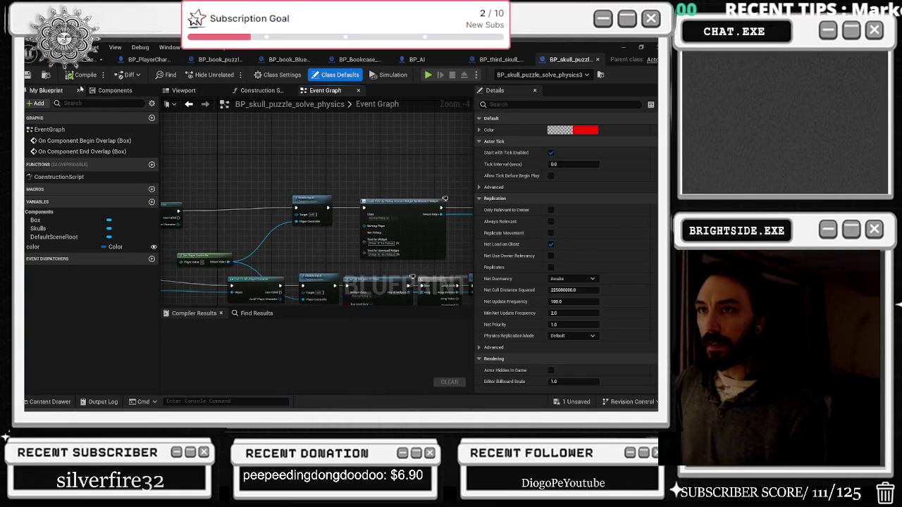
left_click(113, 90)
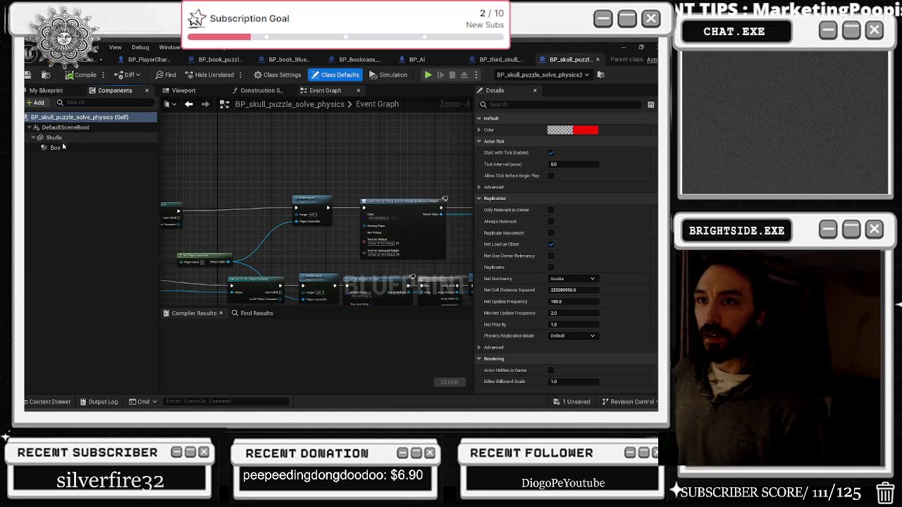
left_click(84, 59)
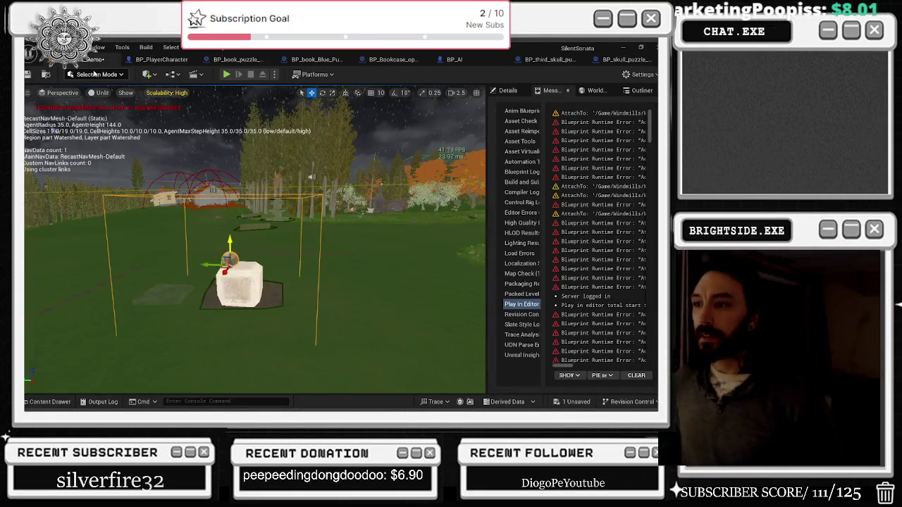
- Select the skeleton hand on the coffin, edit its blueprint, and switch to the BP_third_skull tab
mouse_move(225, 163)
left_mouse_down()
mouse_move(253, 161)
mouse_move(245, 161)
left_mouse_up()
left_click(259, 335)
key("ctrl+e")
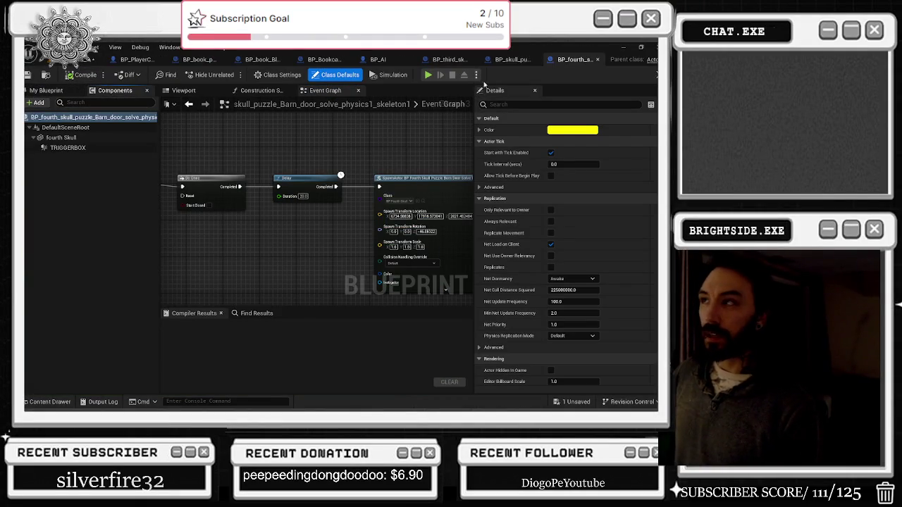
left_click(511, 61)
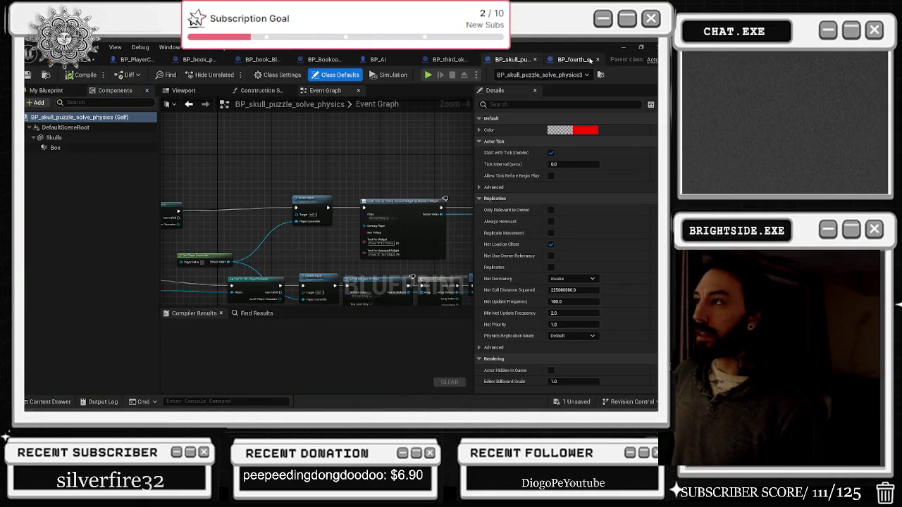
left_click(517, 61)
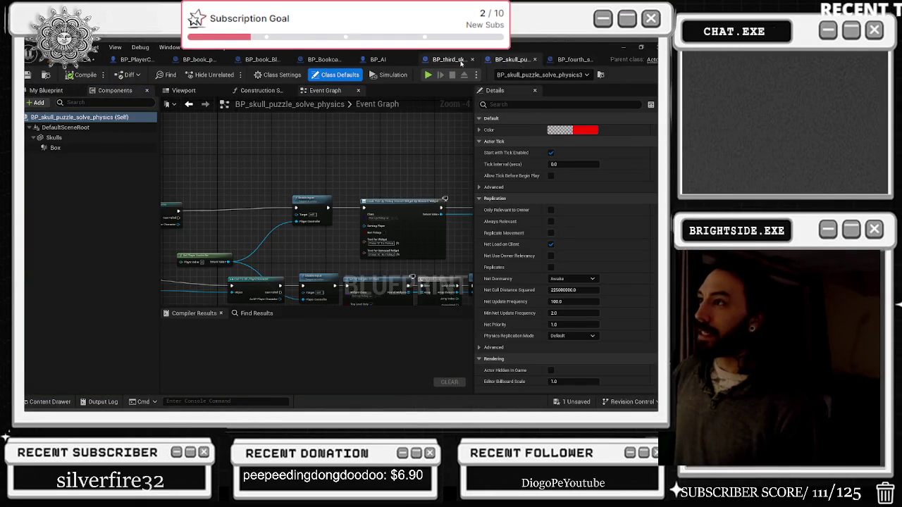
left_click(449, 60)
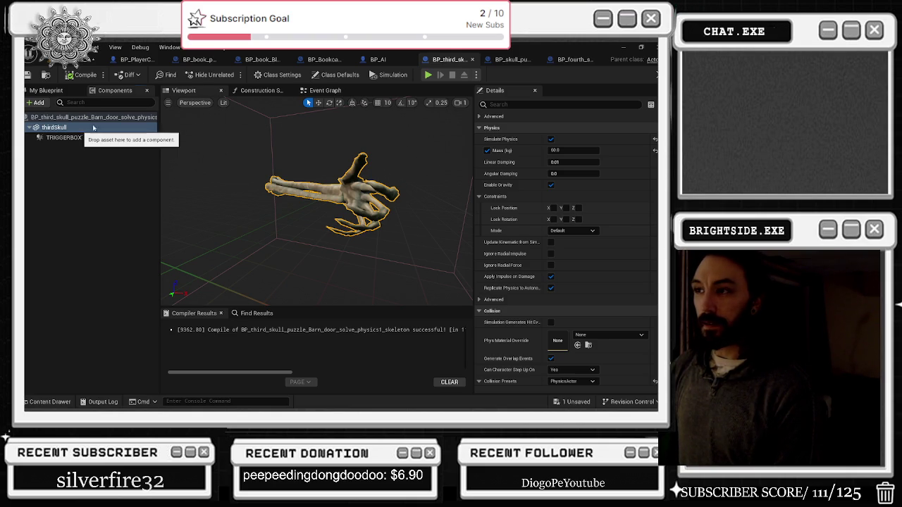
- Back in the level editor, Save All to store the level and changed assets
left_click(88, 59)
left_click(35, 73)
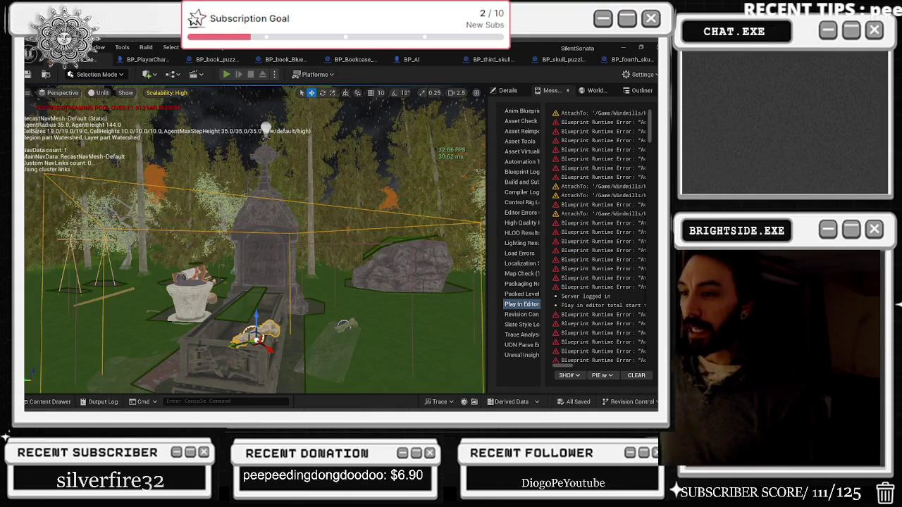
- Launch Play In Editor with Alt+P, showing the Assemble the Skeleton objective
key("alt+p")
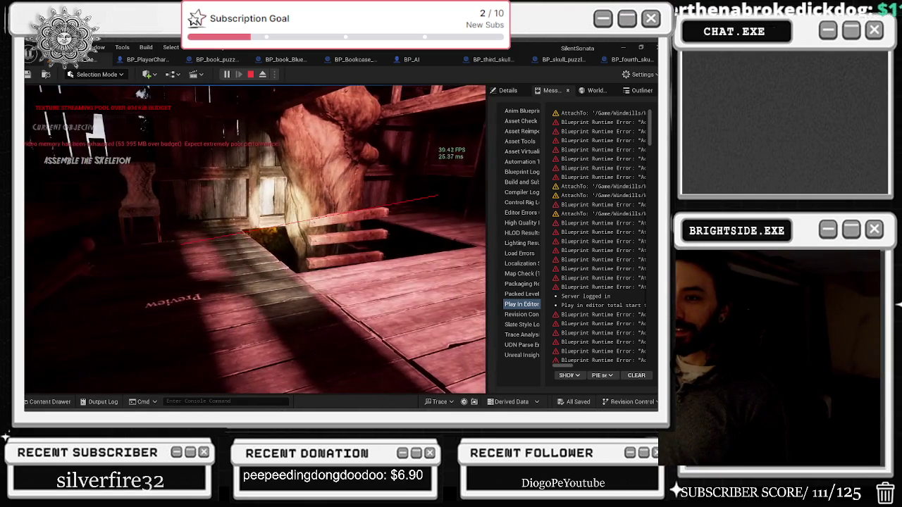
- Crouch by the bone and pick it up at the Press E To Pickup prompt, spawning the skeleton
key("c")
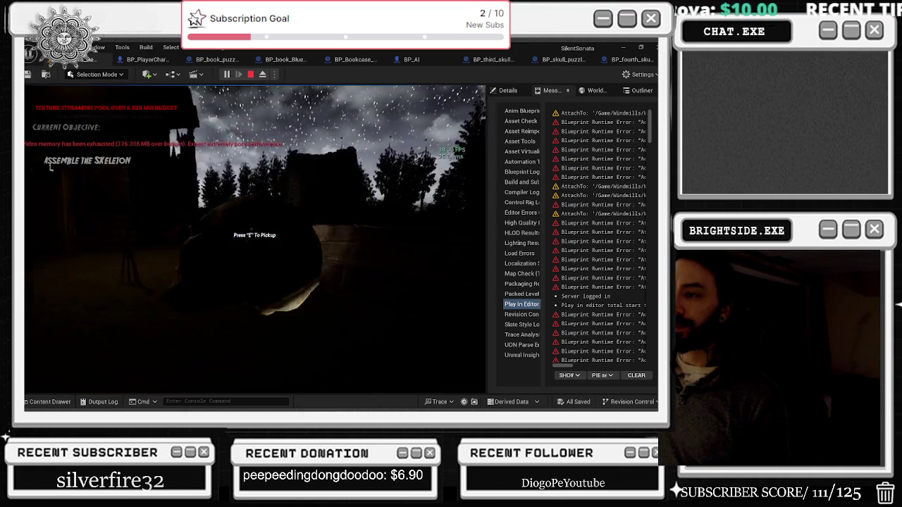
key("e")
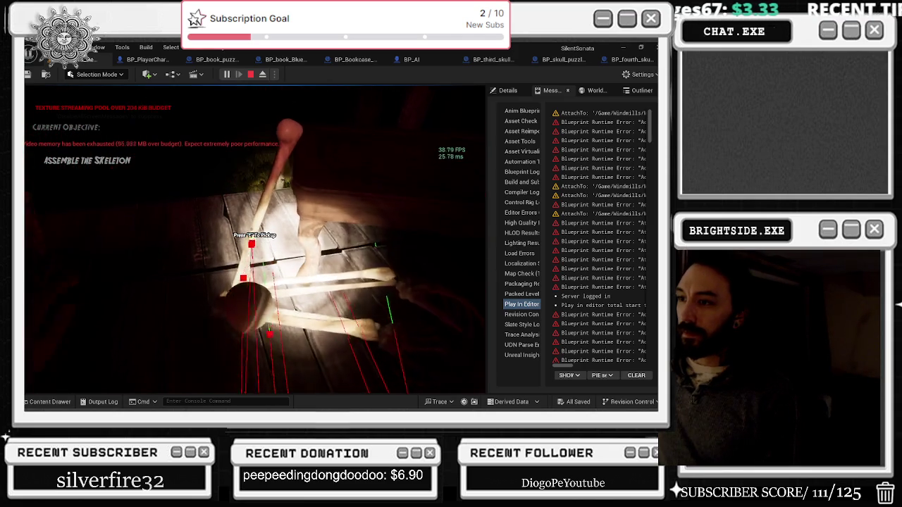
- Crouch by the skeleton bones to check their prompt, stop the playtest, and switch to the Twitch window
key("c")
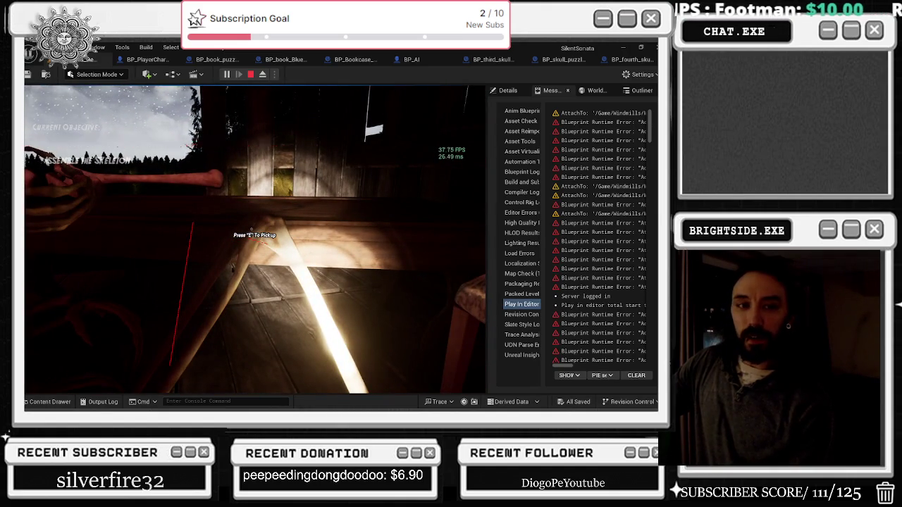
key("Escape")
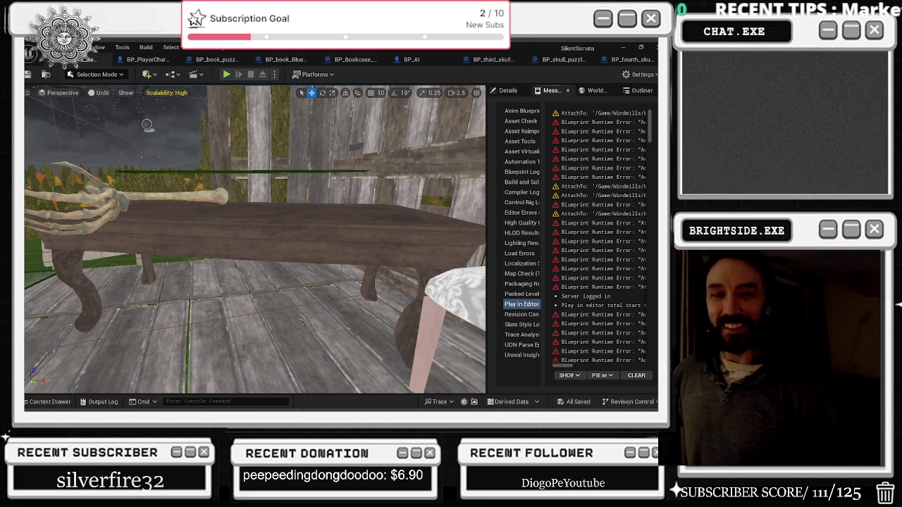
key("alt+Tab")
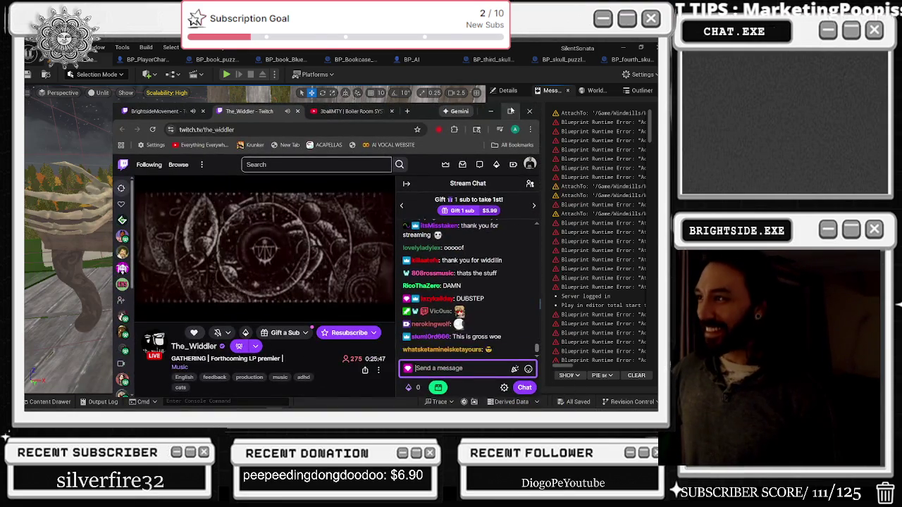
- Maximize the Twitch browser to watch the stream and chat, then minimize it again
double_click(504, 115)
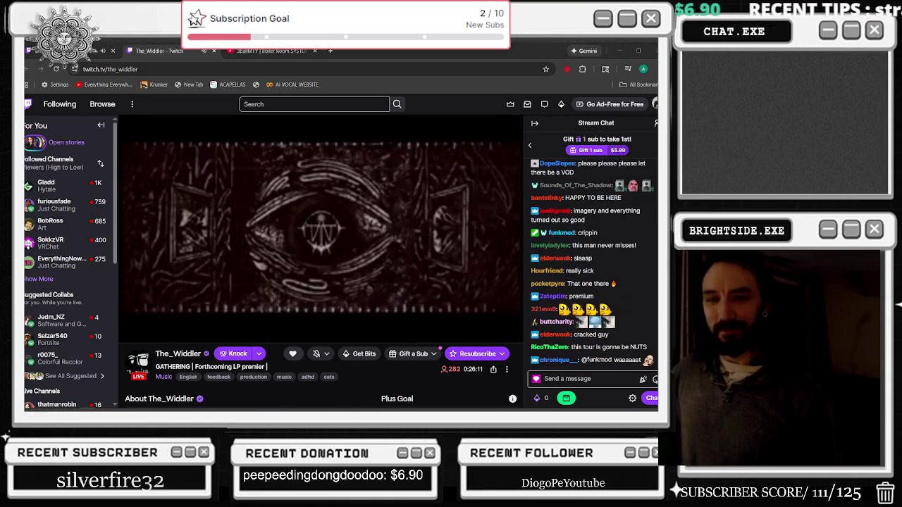
left_click(619, 52)
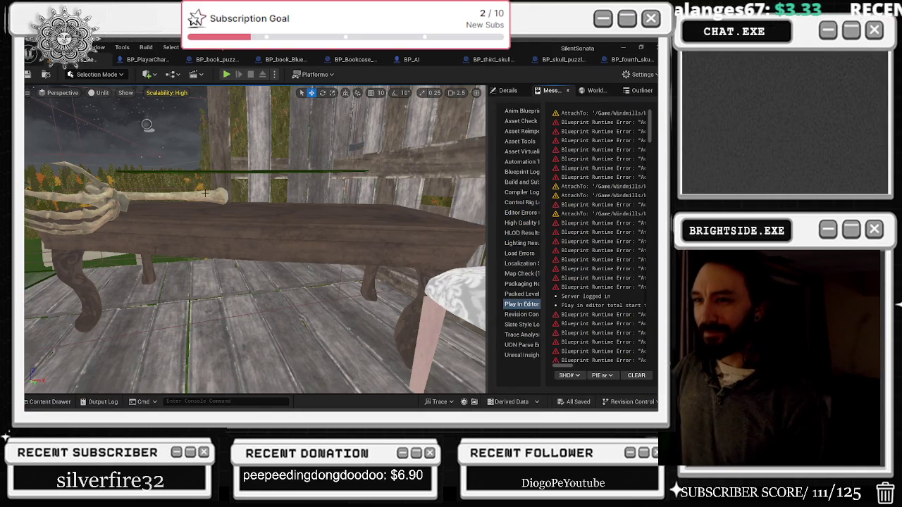
- In BP_third_skull, lower the thirdSkull hand's Mass (kg) from 60 to 30
key("Escape")
mouse_move(382, 182)
left_mouse_down()
mouse_move(416, 182)
mouse_move(384, 178)
left_mouse_up()
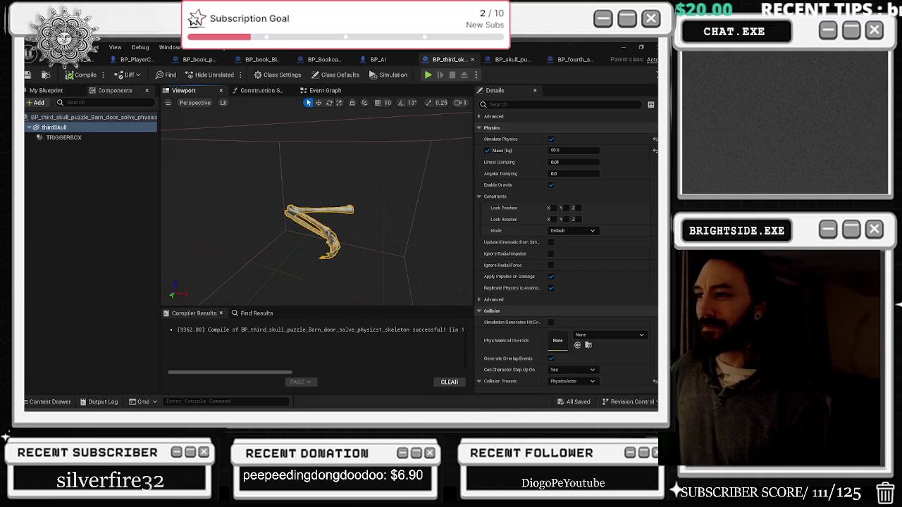
mouse_move(384, 178)
left_mouse_down()
mouse_move(375, 188)
mouse_move(383, 174)
left_mouse_up()
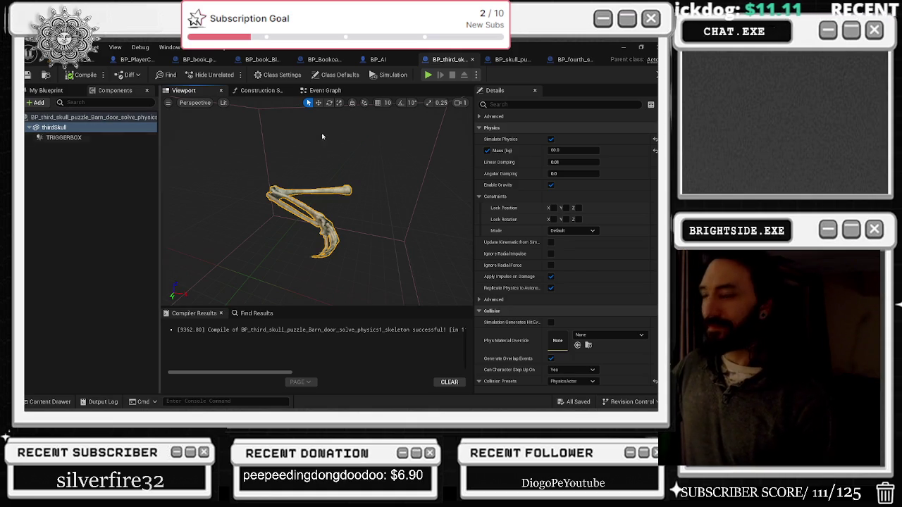
scroll(592, 271, "down", 2)
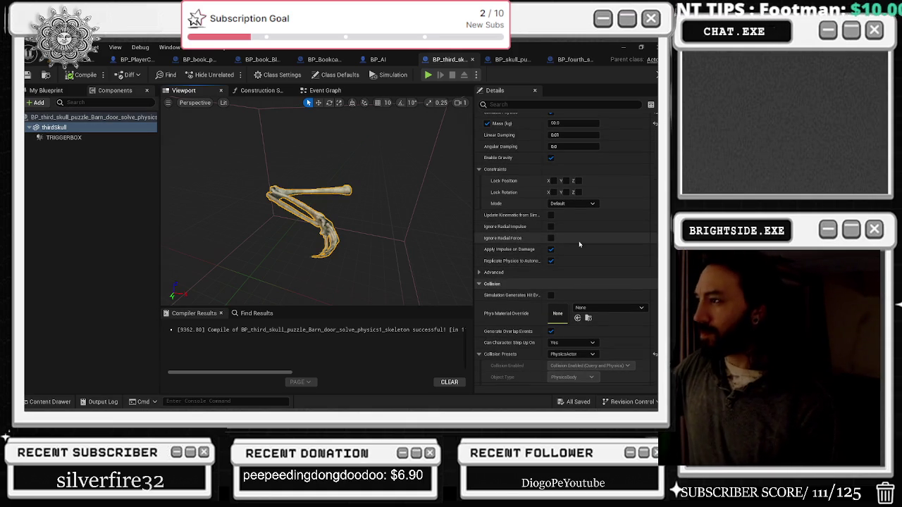
scroll(606, 211, "up", 4)
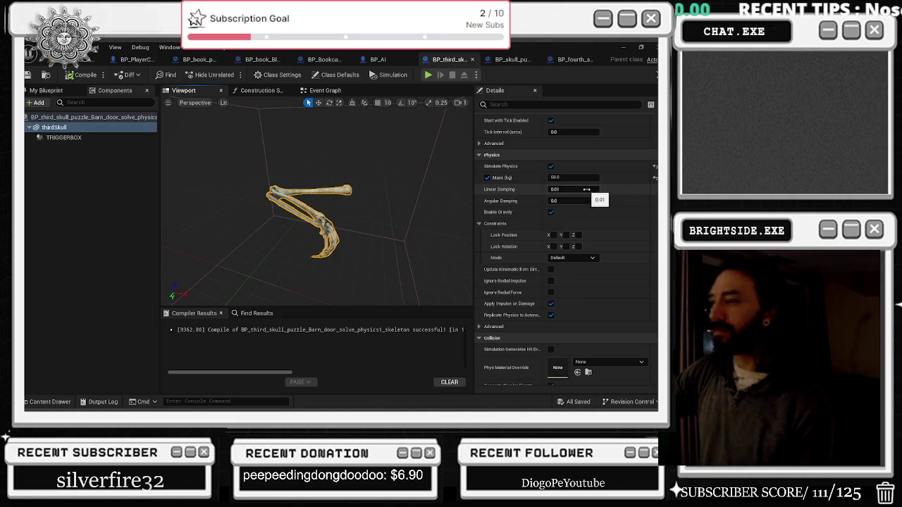
left_click(563, 178)
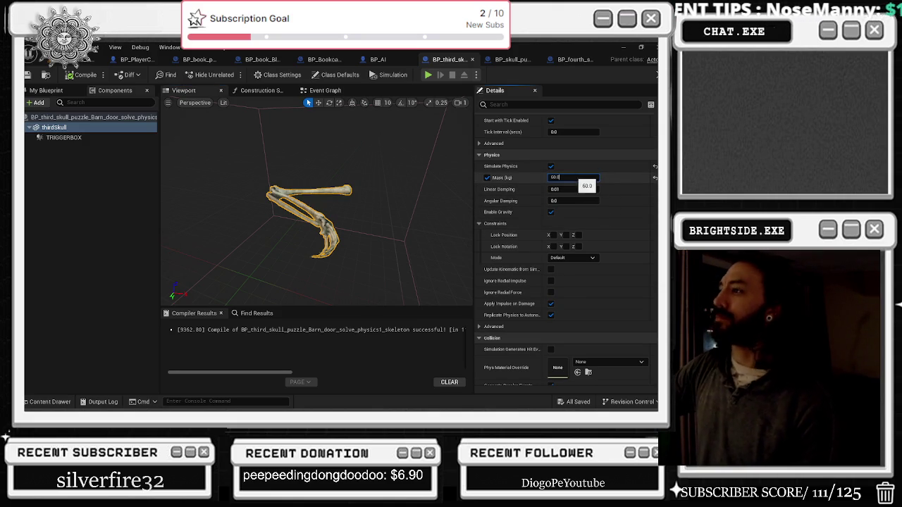
type("30")
key("Return")
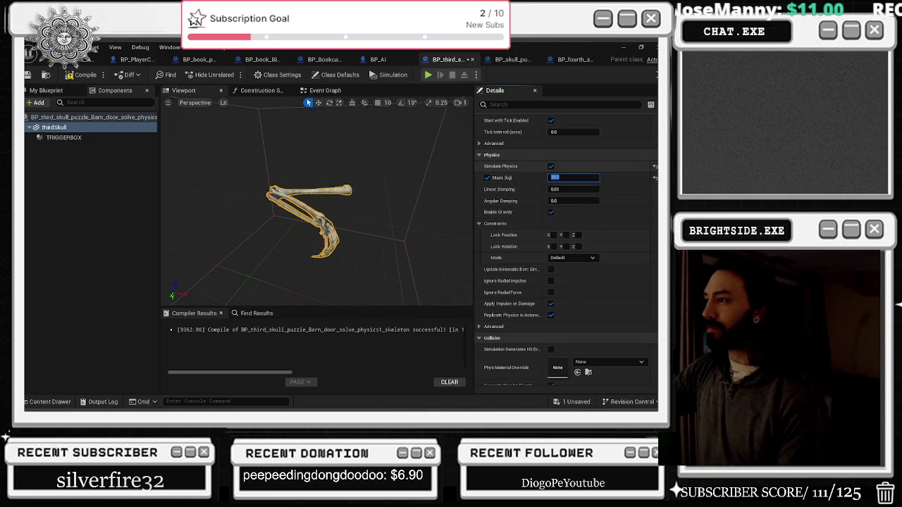
- Compile and save the third skull blueprint, then view its Event Graph
scroll(623, 278, "down", 3)
scroll(624, 276, "down", 3)
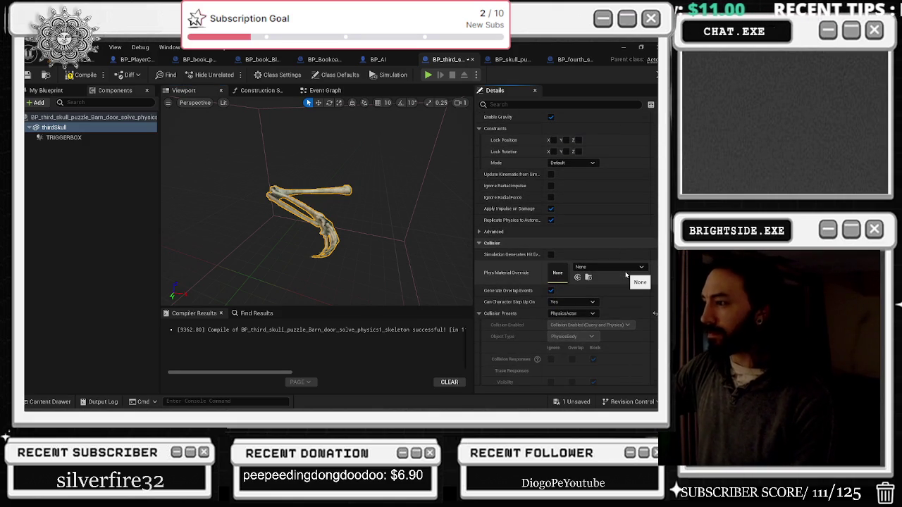
scroll(626, 274, "down", 2)
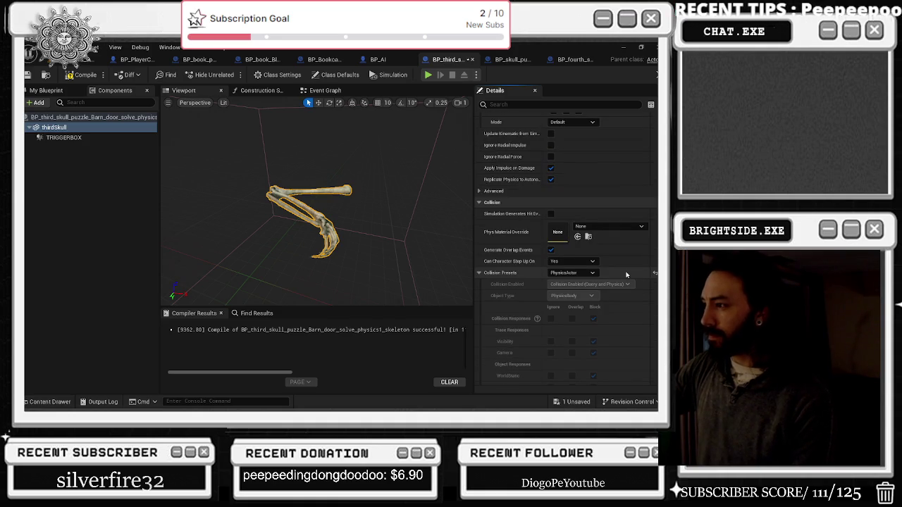
scroll(626, 275, "down", 2)
scroll(628, 275, "up", 15)
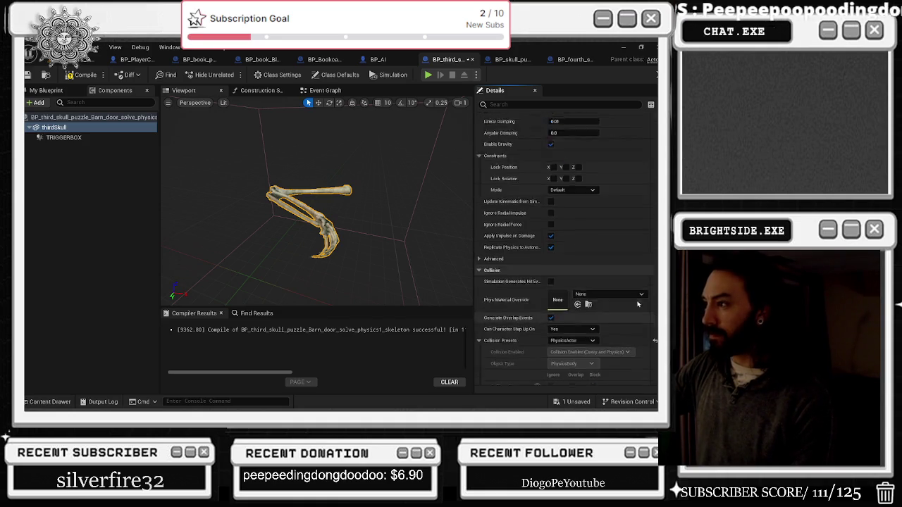
left_click(86, 75)
left_click(26, 74)
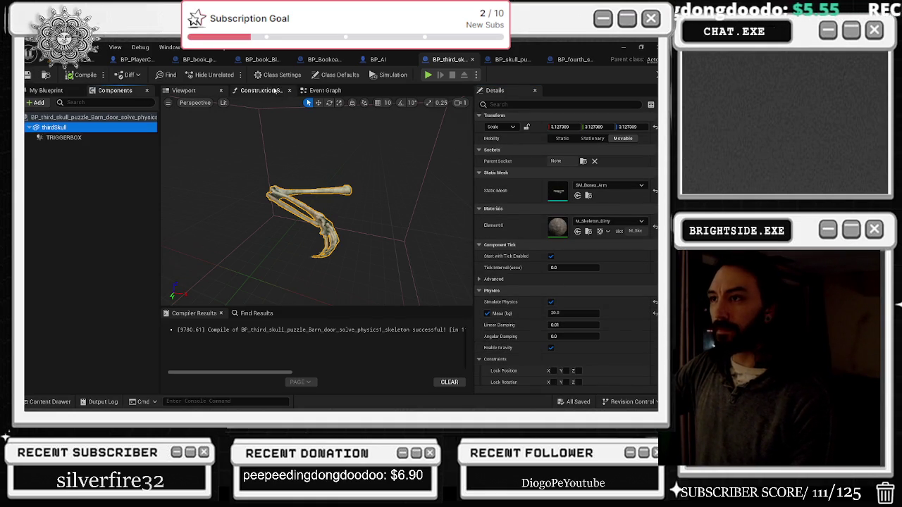
left_click(325, 90)
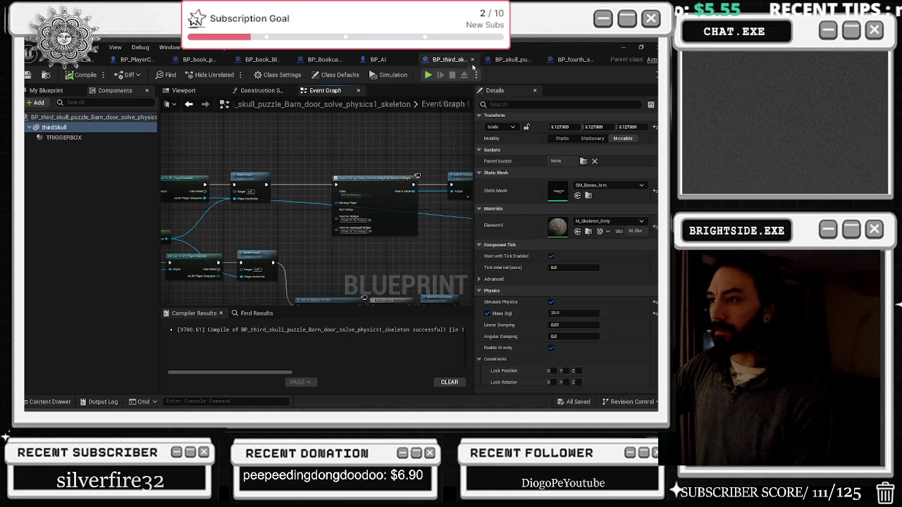
- Close BP_third_skull, select the grave in the level, and open its fourth skull blueprint with Ctrl+E
left_click(472, 60)
left_click(67, 59)
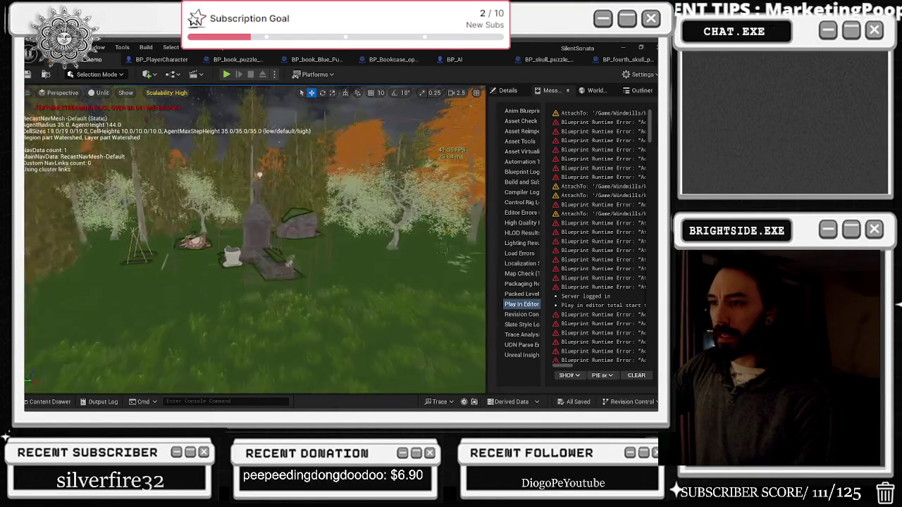
left_click(323, 295)
key("ctrl+e")
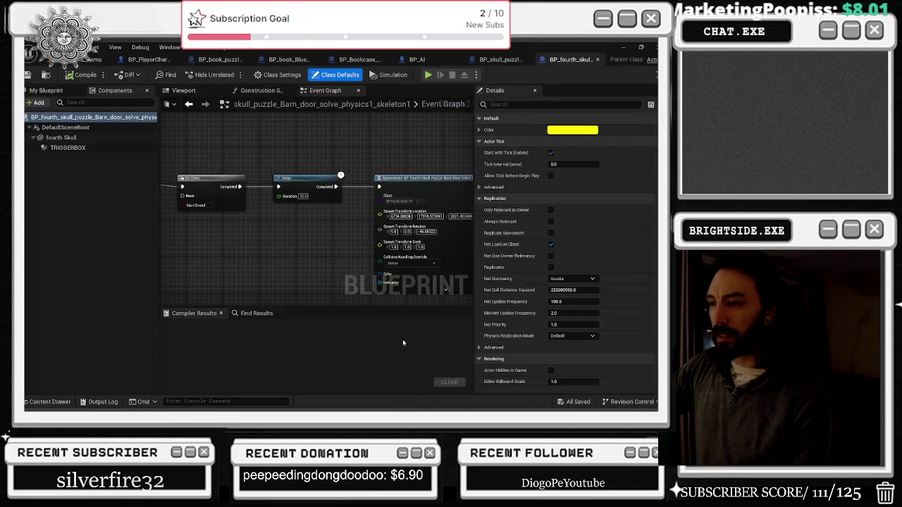
- Inspect the fourth skull blueprint's DefaultSceneRoot properties, then bring the Twitch browser forward
left_click(184, 90)
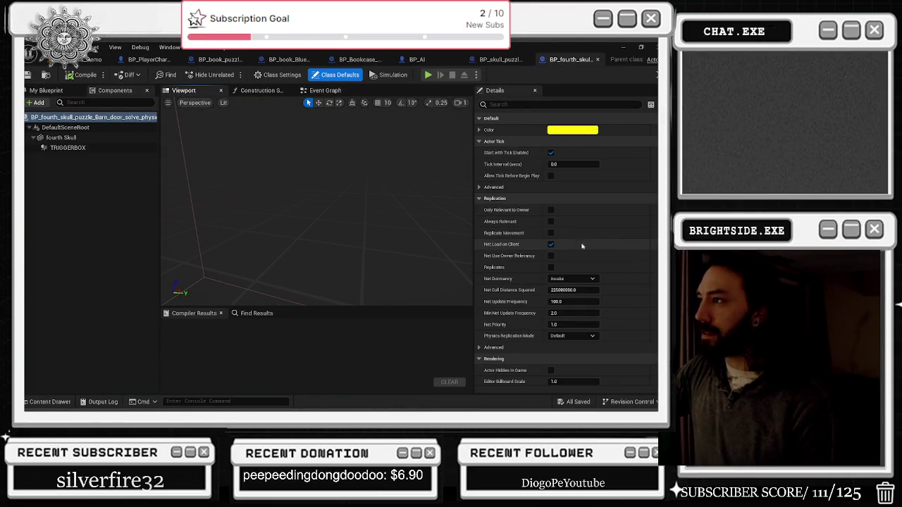
left_click(65, 127)
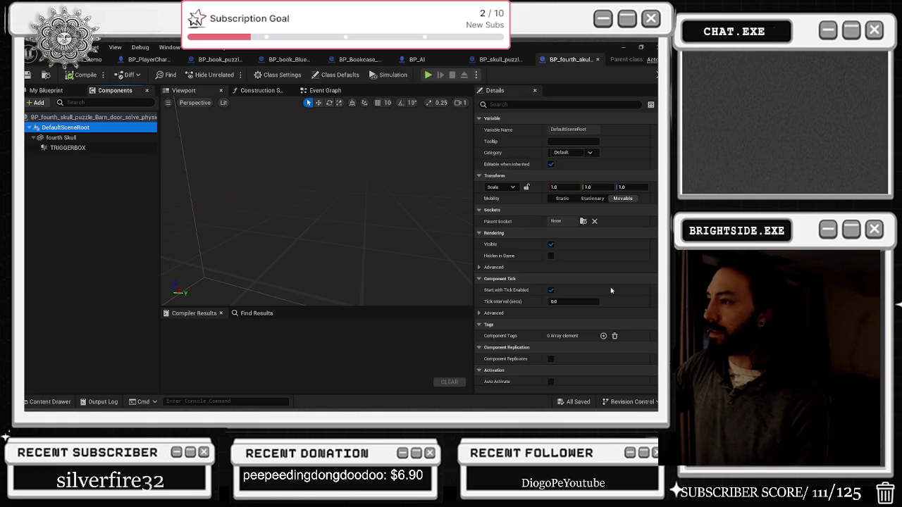
scroll(584, 280, "down", 3)
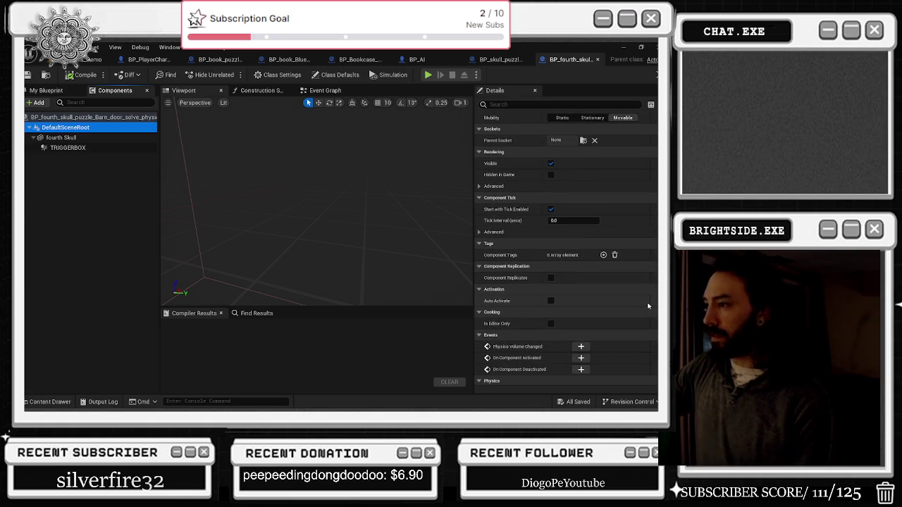
scroll(646, 302, "down", 2)
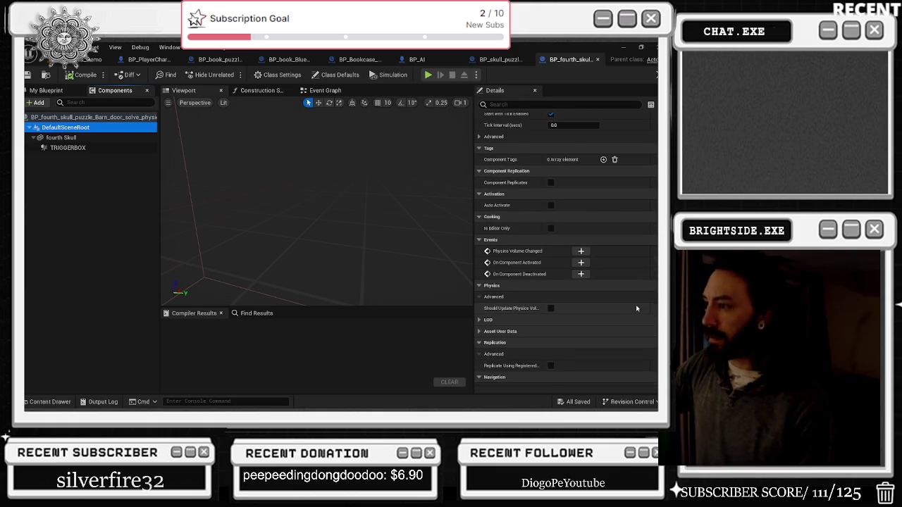
scroll(634, 306, "down", 2)
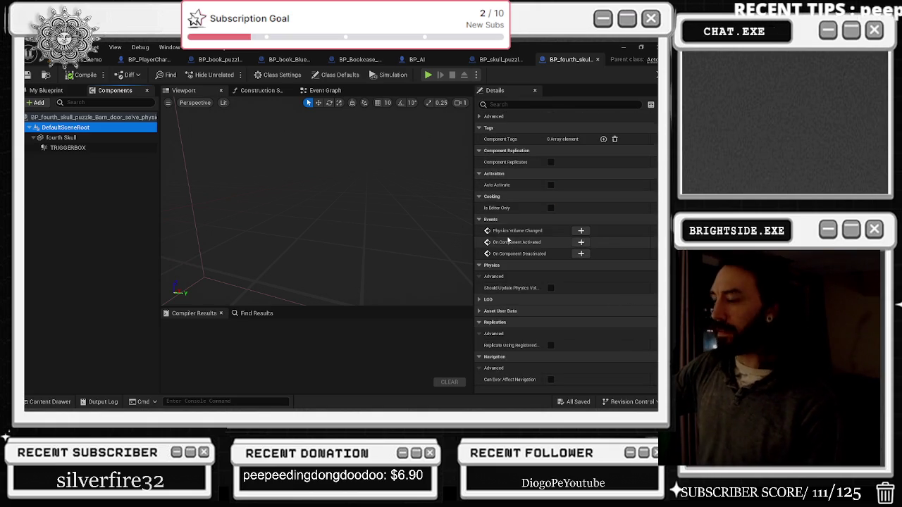
key("alt+Tab")
left_click(474, 196)
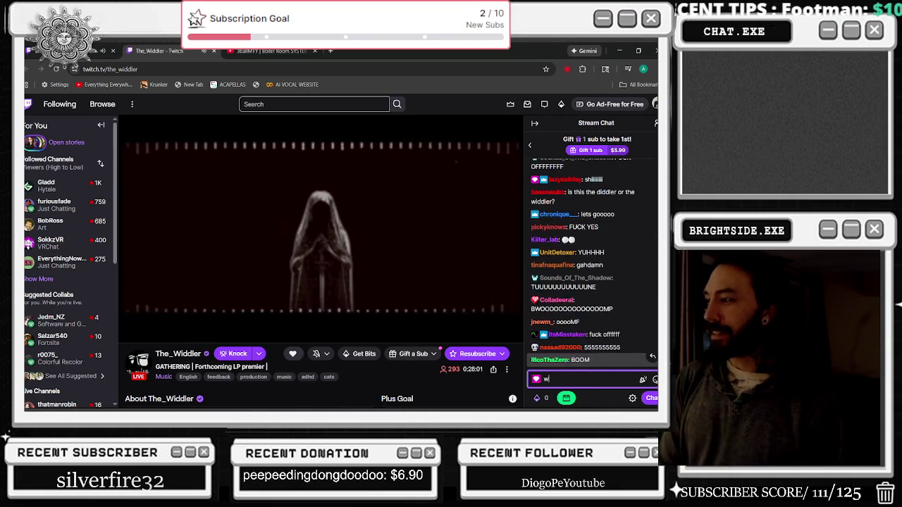
- Send a chat message on the Twitch stream, then minimize the browser to reveal the editor
type("iddler")
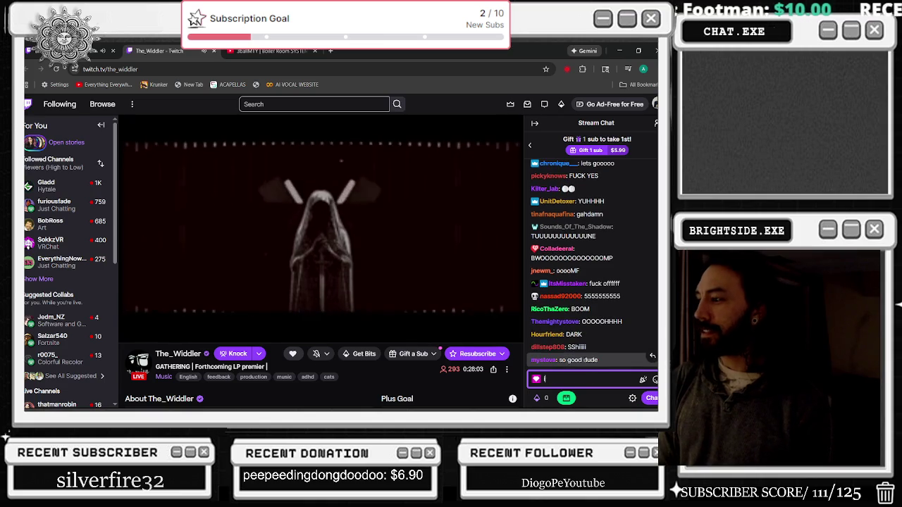
type(" has a huge hog conf")
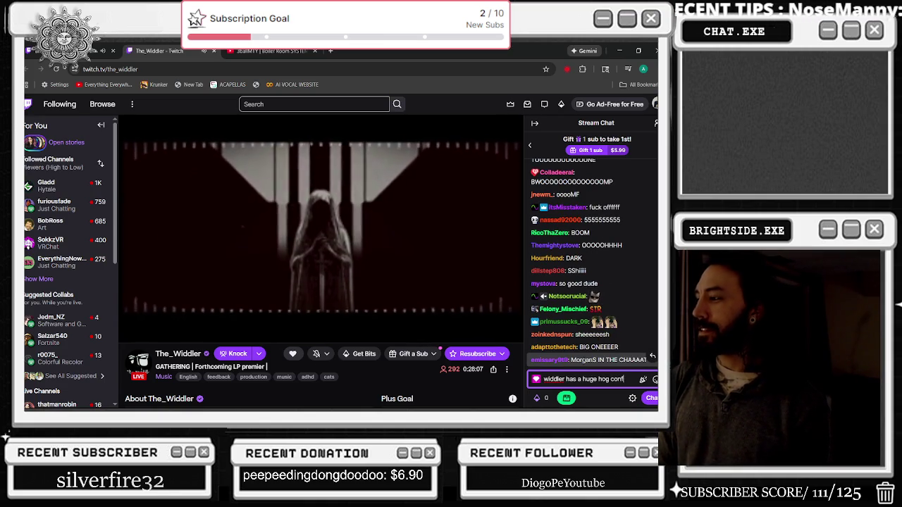
type("irmed")
key("Return")
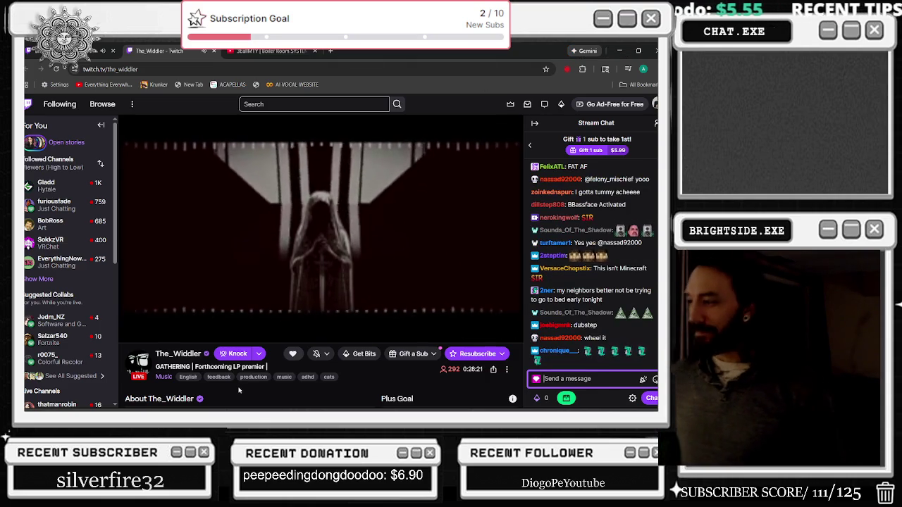
mouse_move(190, 317)
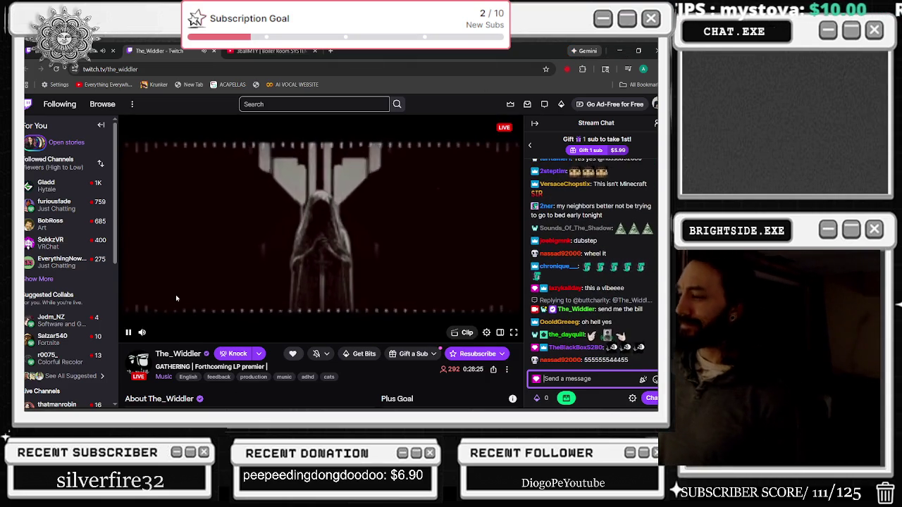
mouse_move(138, 325)
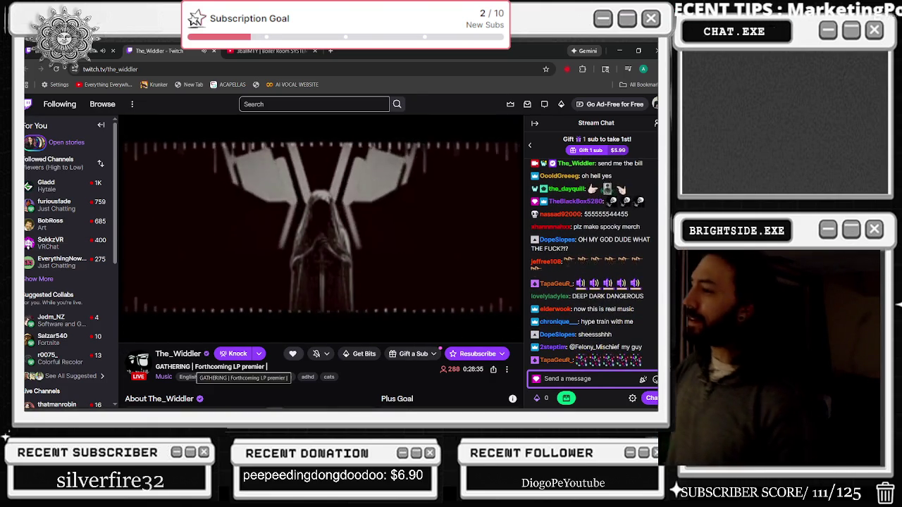
left_click(620, 50)
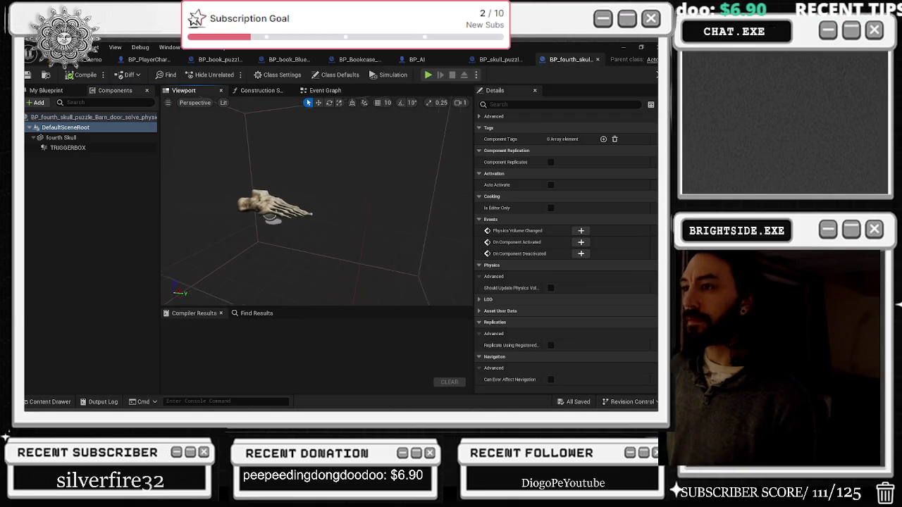
- Switch from the skull puzzle blueprint to the level and stop the running playtest
left_click(500, 59)
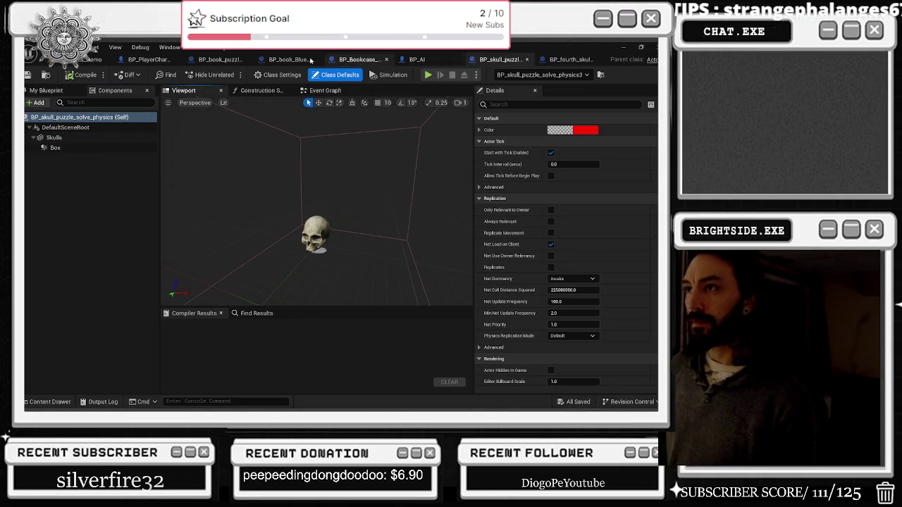
left_click(88, 60)
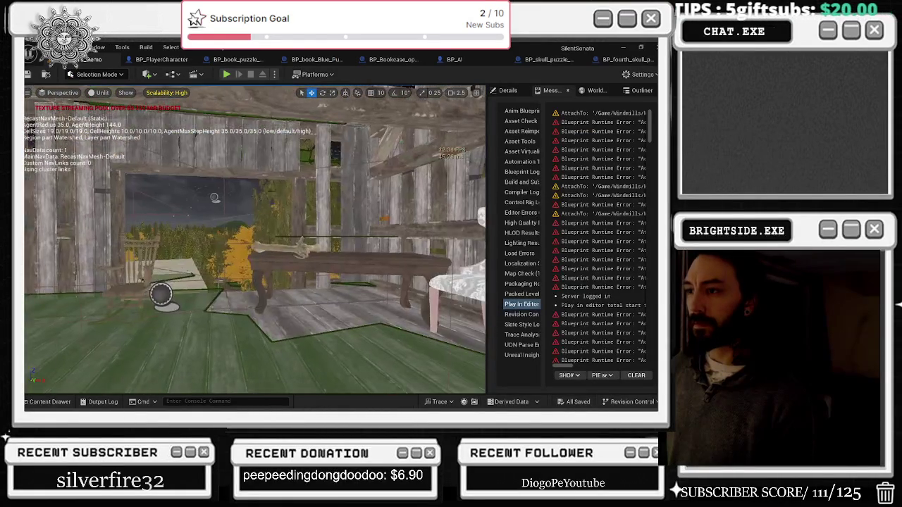
key("Escape")
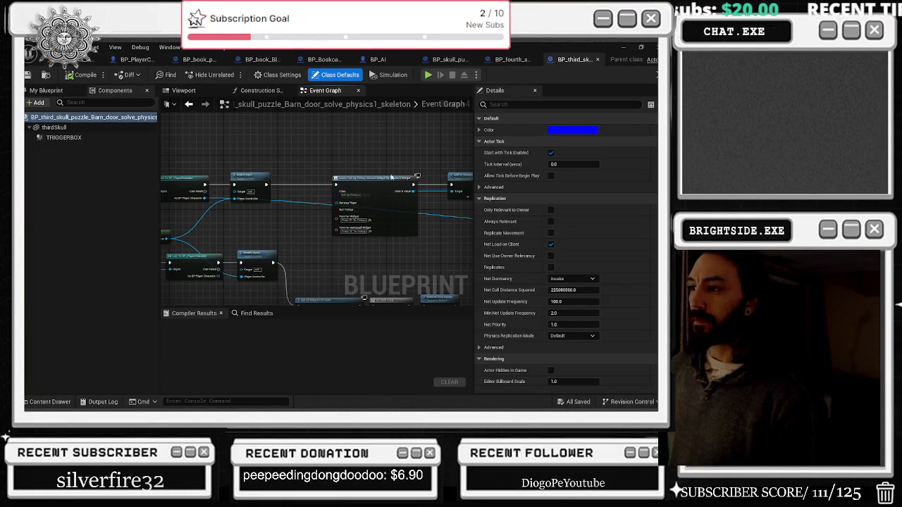
- Select the thirdSkull hand mesh in its preview, then show Traps+Blueprints in the Content Drawer
left_click(183, 90)
left_click(371, 198)
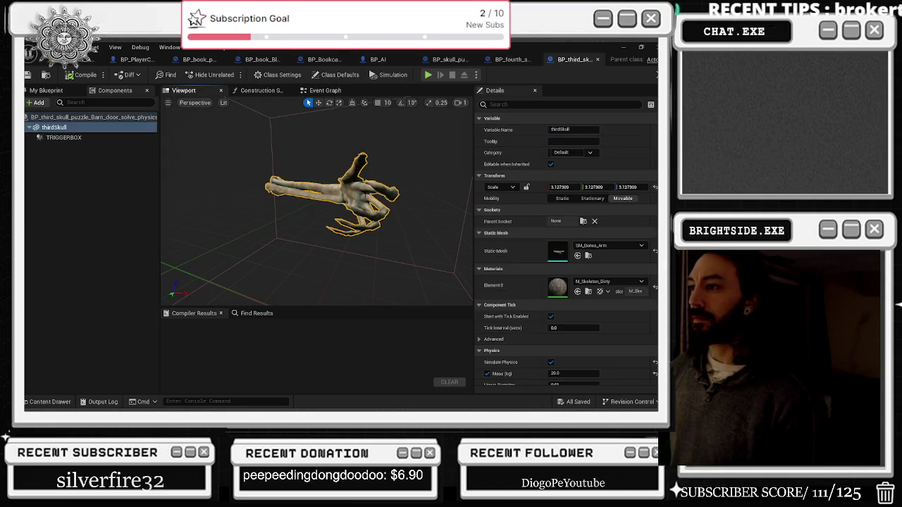
scroll(533, 244, "down", 3)
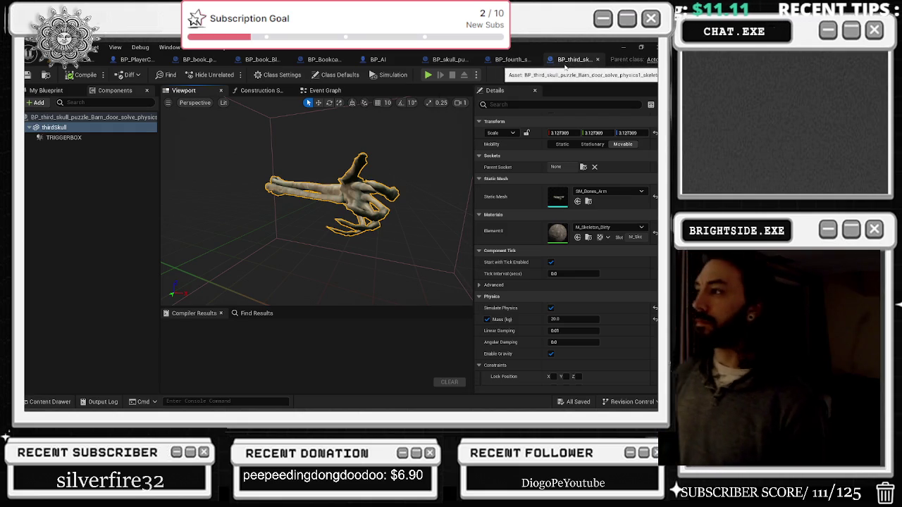
left_click(510, 59)
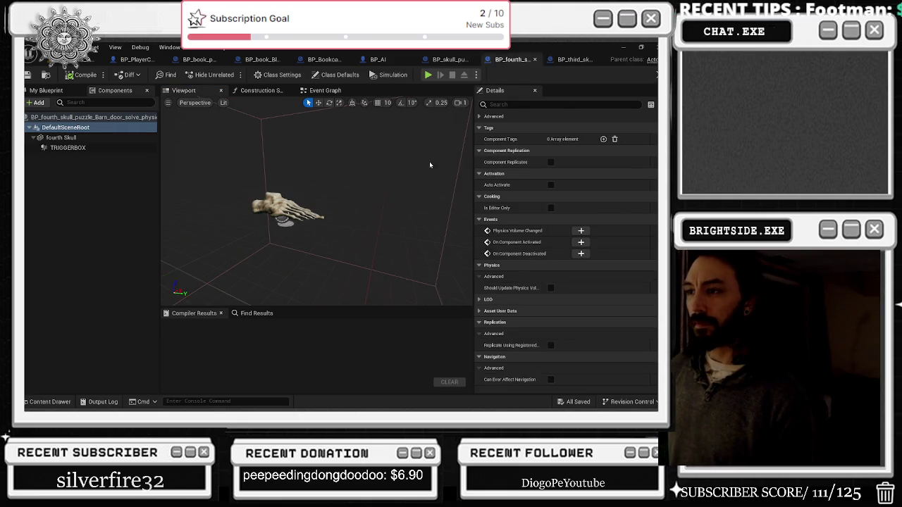
key("ctrl+b")
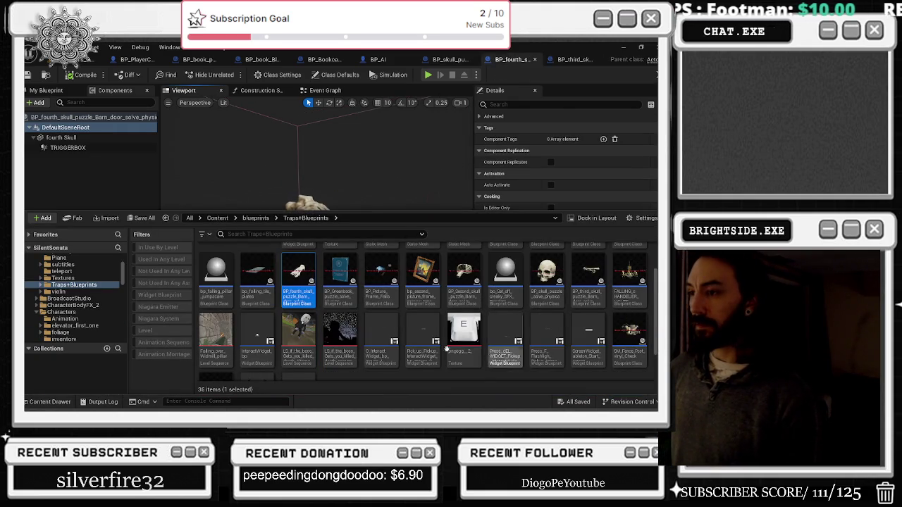
- Duplicate BP_fourth_skull_puzzle in Traps+Blueprints and give the copy a _REDO suffix
right_click(300, 278)
left_click(339, 241)
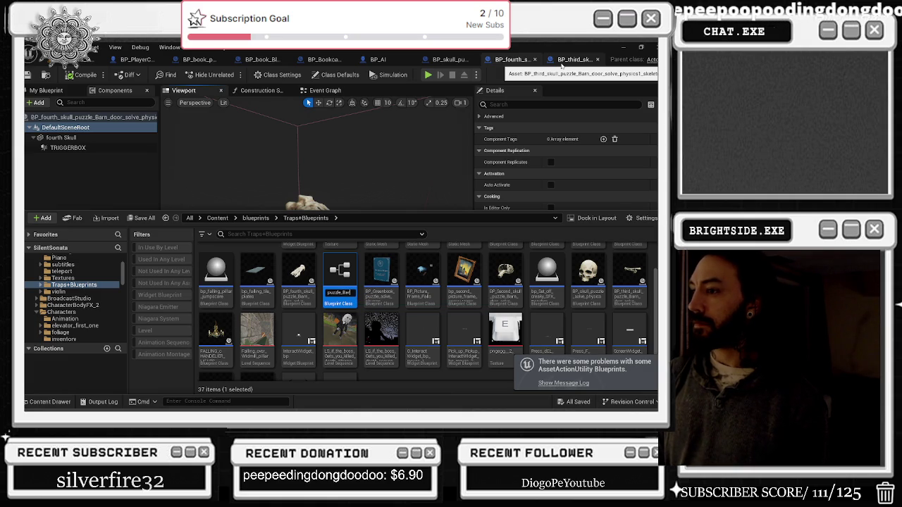
type("_")
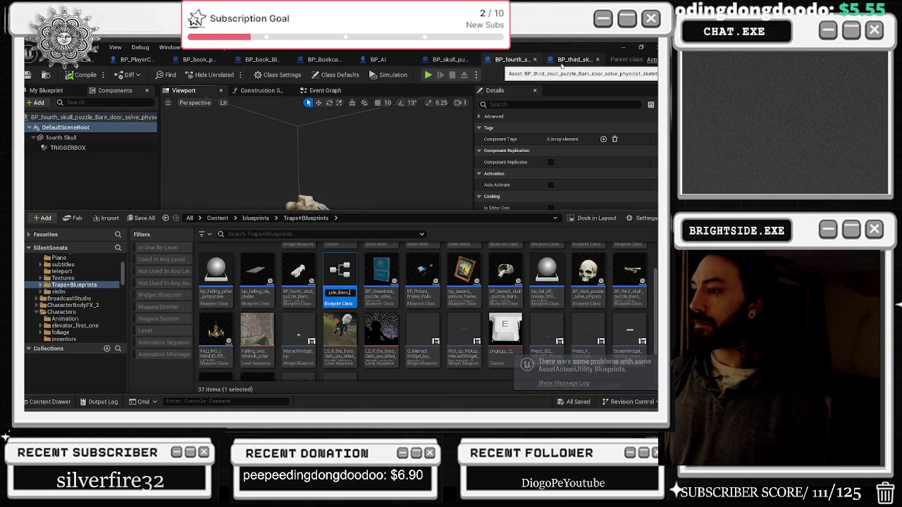
type("REDO")
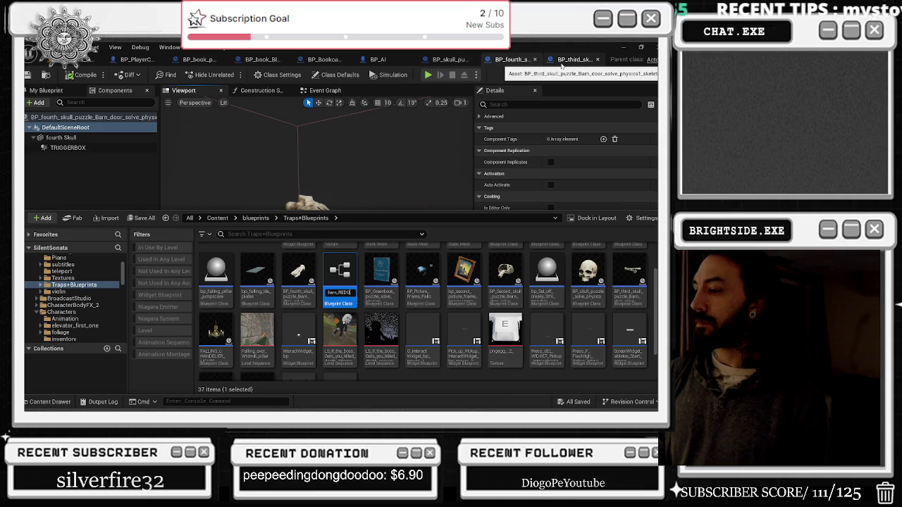
key("Return")
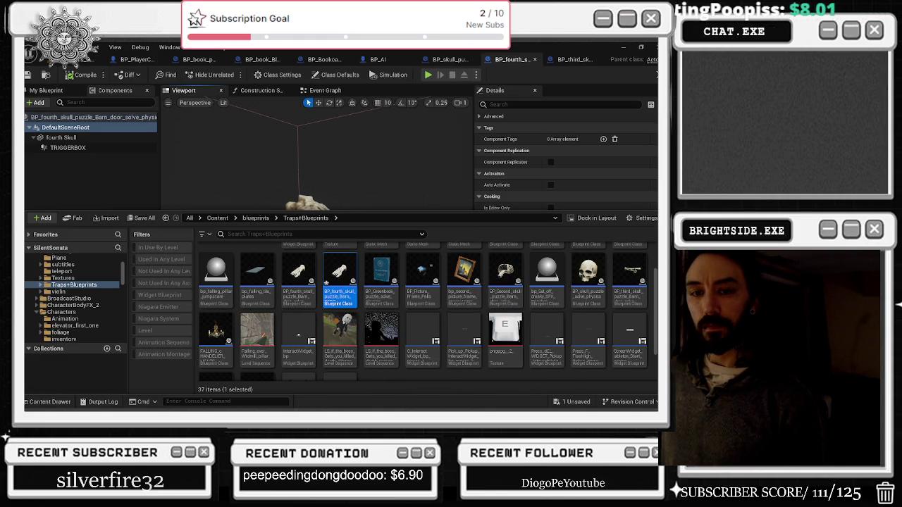
key("alt+Tab")
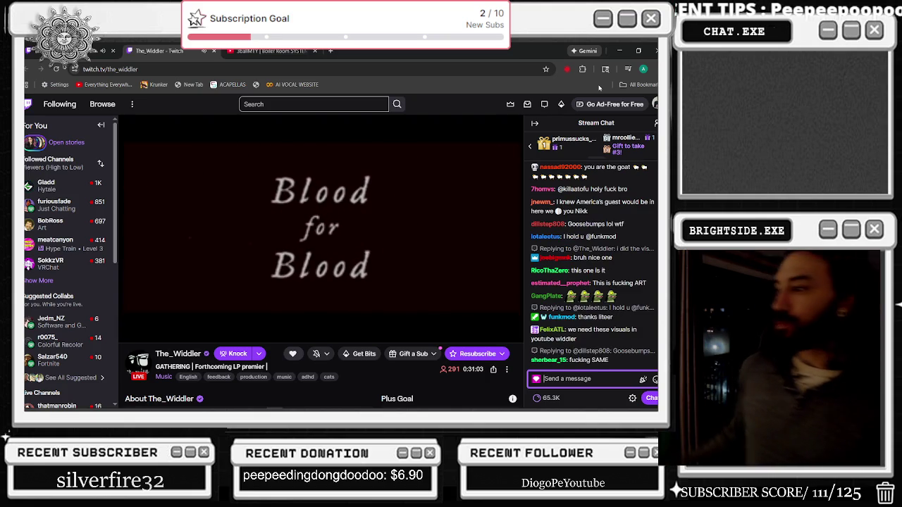
left_click(612, 48)
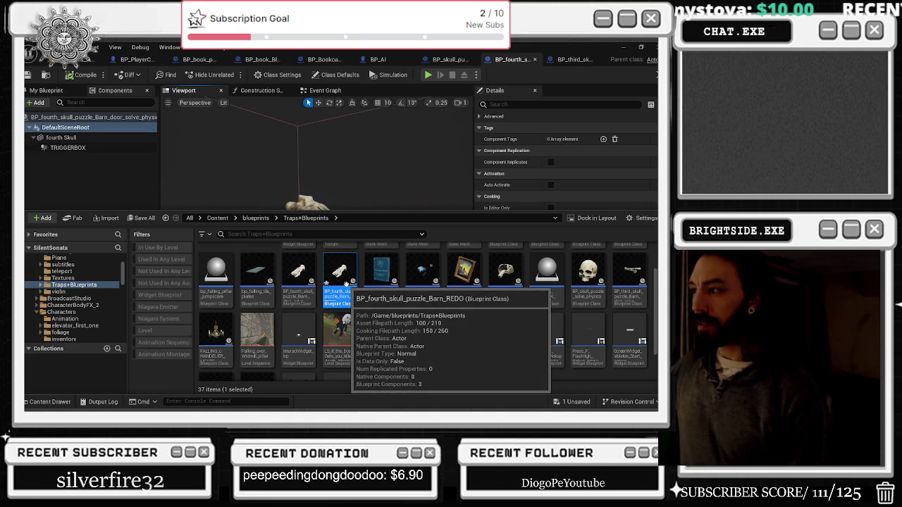
- Rename the REDO copy from fourth to third, making it BP_third_skull_puzzle_Barn…
key("F2")
type("BP_third_s")
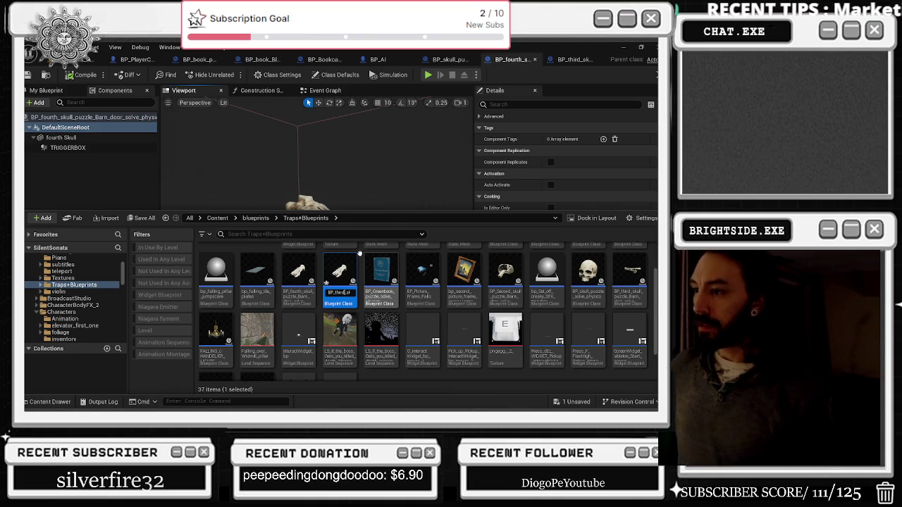
key("Return")
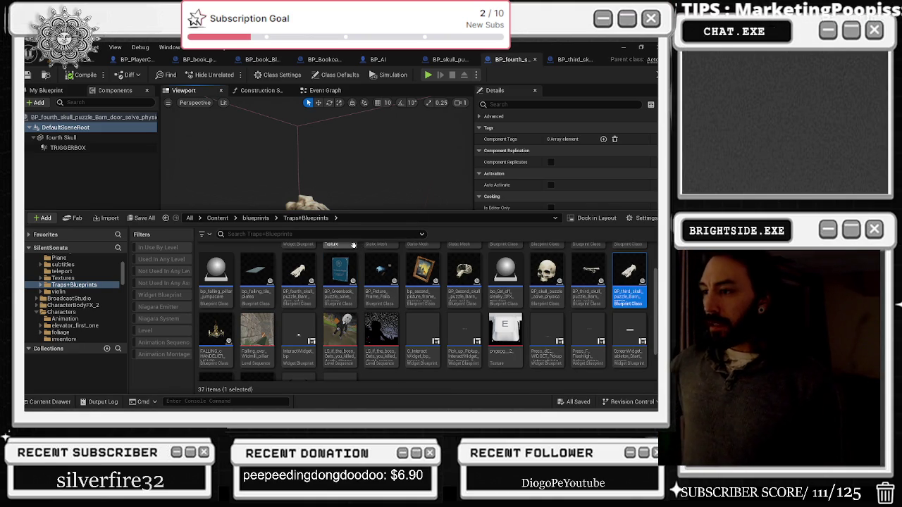
- Open the third skull REDO blueprint and straighten its lower row of graph nodes
double_click(627, 272)
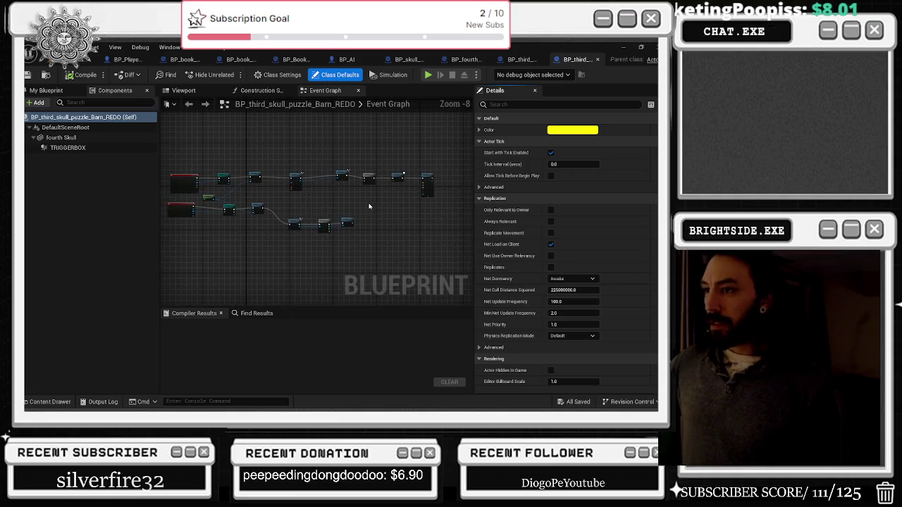
left_click_drag(286, 205, 350, 231)
key("q")
scroll(268, 218, "up", 4)
left_click(331, 220)
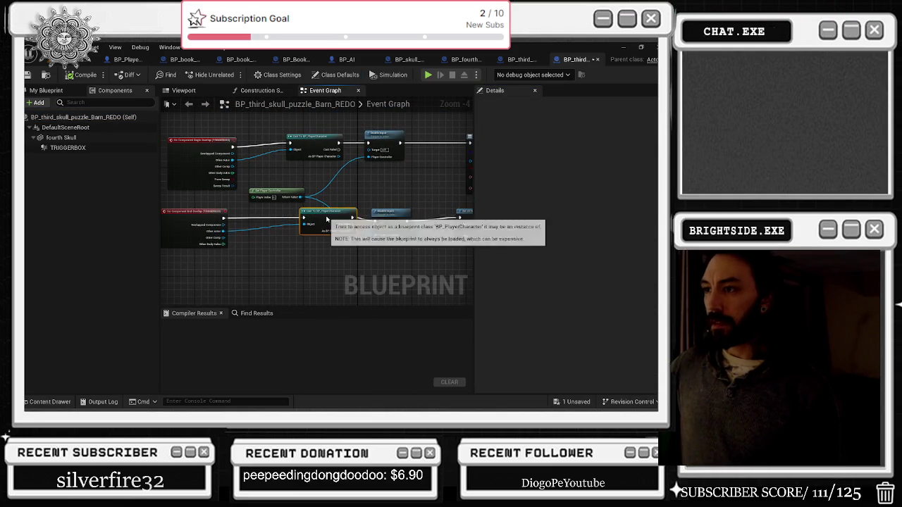
left_click(387, 218)
scroll(387, 219, "down", 3)
left_click_drag(211, 200, 200, 180)
- Inspect the upper row and shift the Create Widget and SpawnActor nodes slightly left
left_click(257, 192)
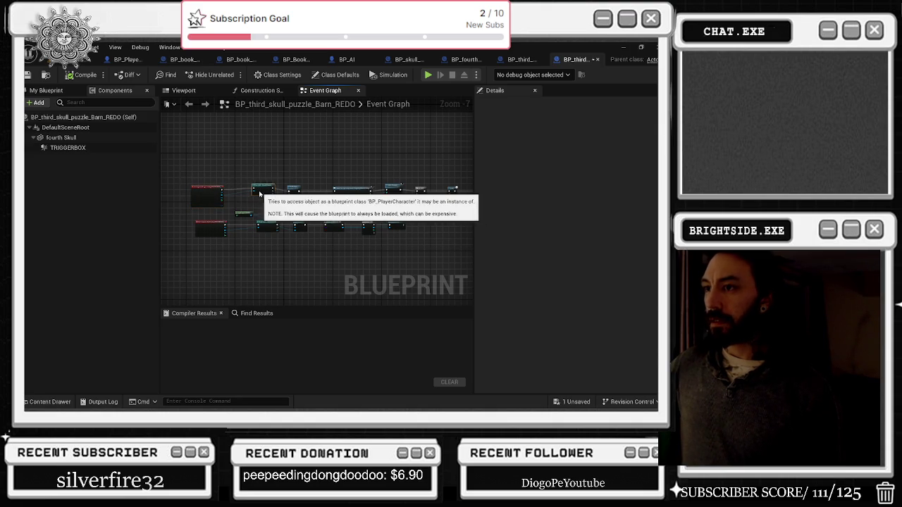
left_click(291, 191)
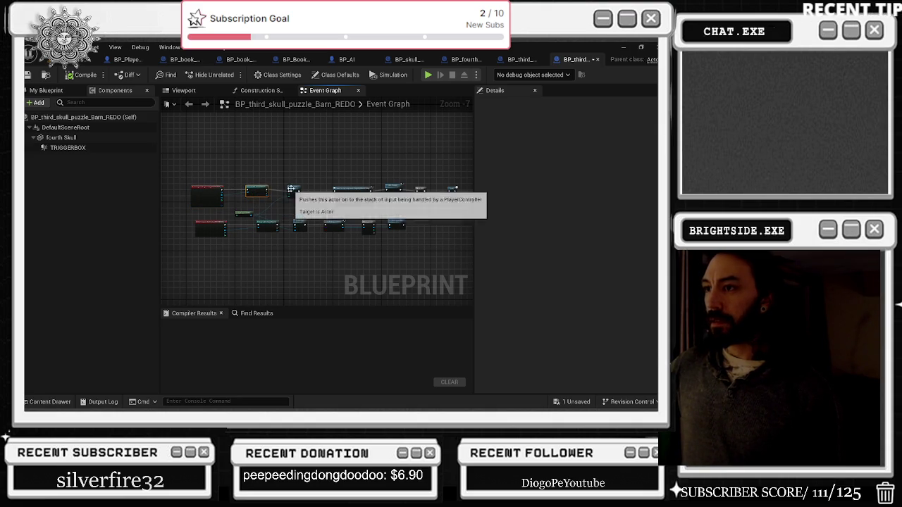
left_click_drag(353, 190, 344, 190)
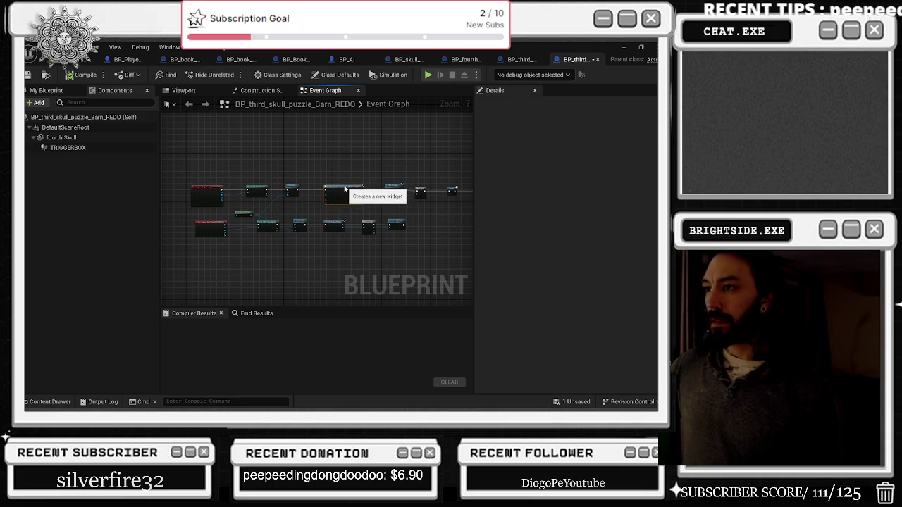
left_click_drag(446, 197, 446, 193)
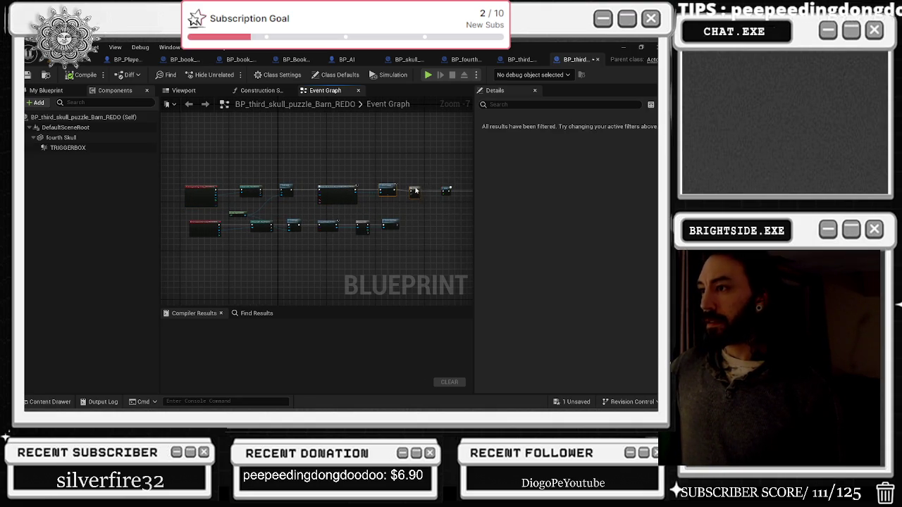
scroll(405, 191, "up", 2)
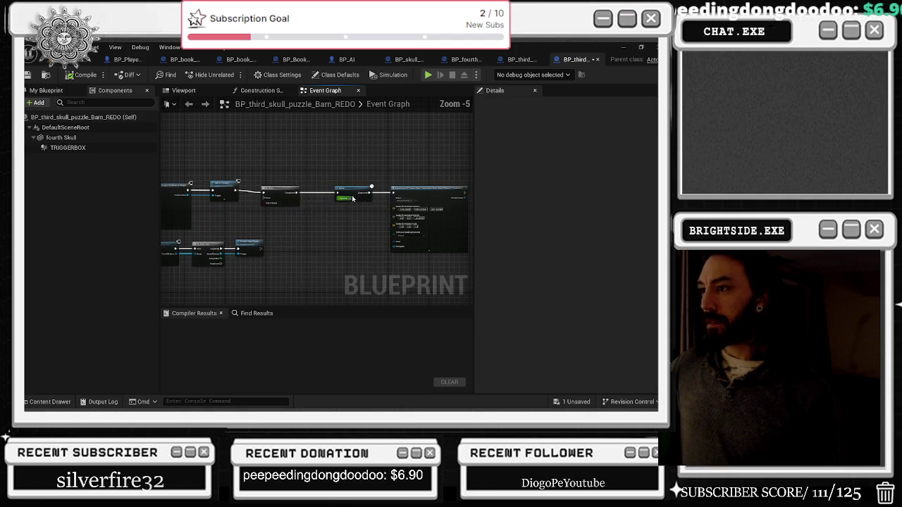
left_click_drag(406, 190, 399, 190)
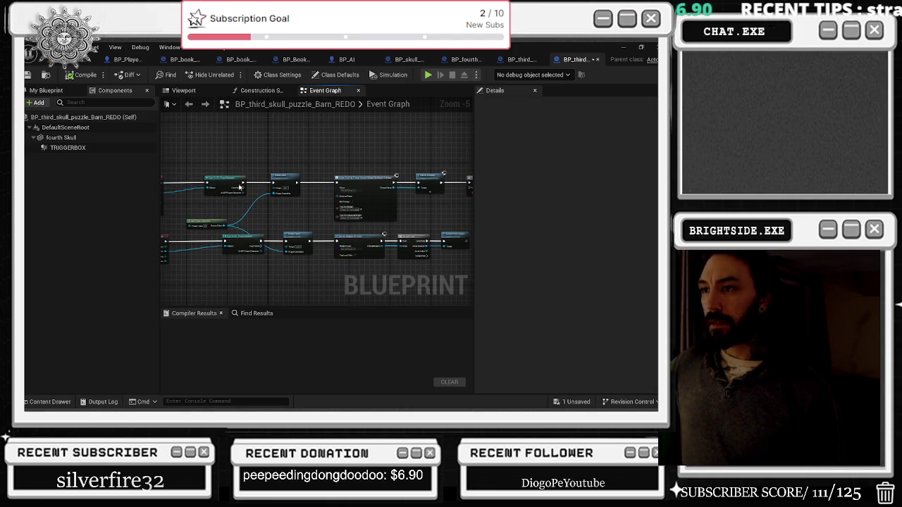
scroll(268, 212, "up", 2)
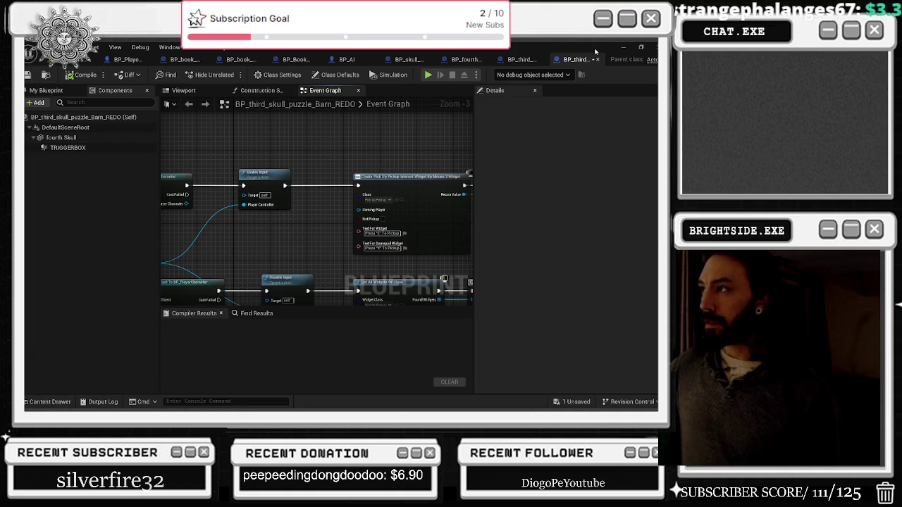
- Move the lower node row down, then view the construction script and the 3D viewport
left_click_drag(408, 146, 219, 153)
mouse_move(304, 148)
left_mouse_down()
mouse_move(514, 83)
mouse_move(503, 85)
left_mouse_up()
scroll(309, 149, "down", 1)
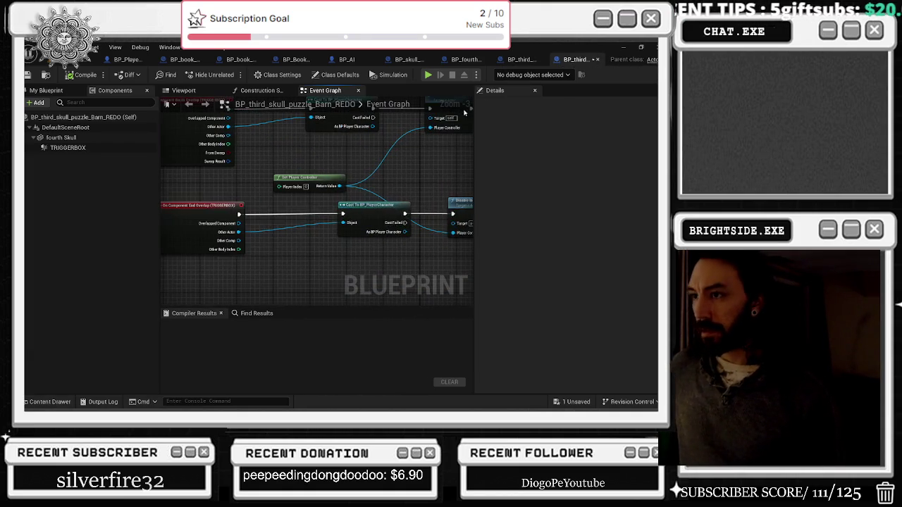
scroll(309, 149, "down", 1)
scroll(241, 181, "down", 1)
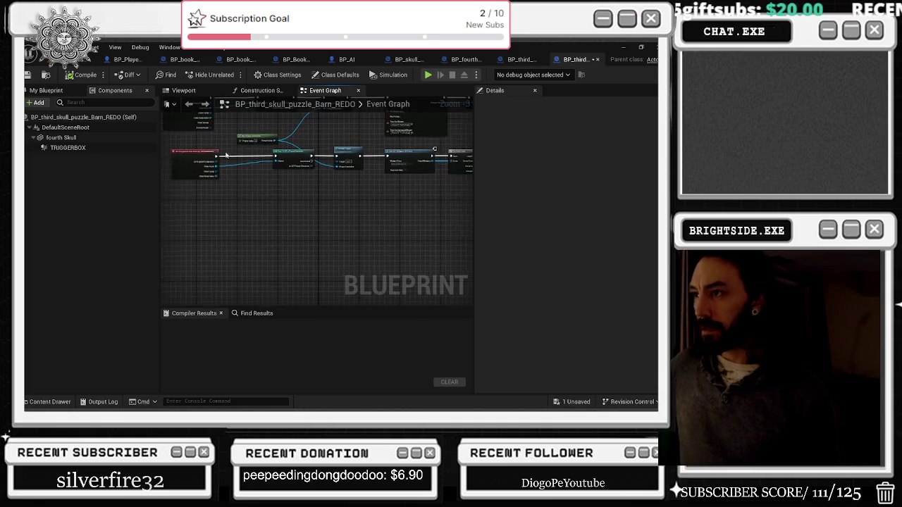
left_click_drag(189, 157, 383, 184)
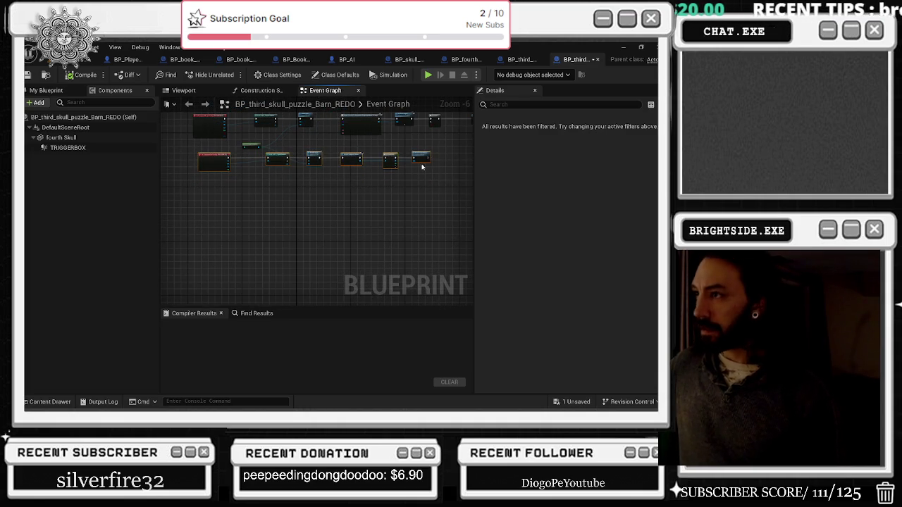
left_click_drag(421, 159, 423, 174)
mouse_move(278, 143)
left_mouse_down()
mouse_move(251, 199)
mouse_move(310, 238)
left_mouse_up()
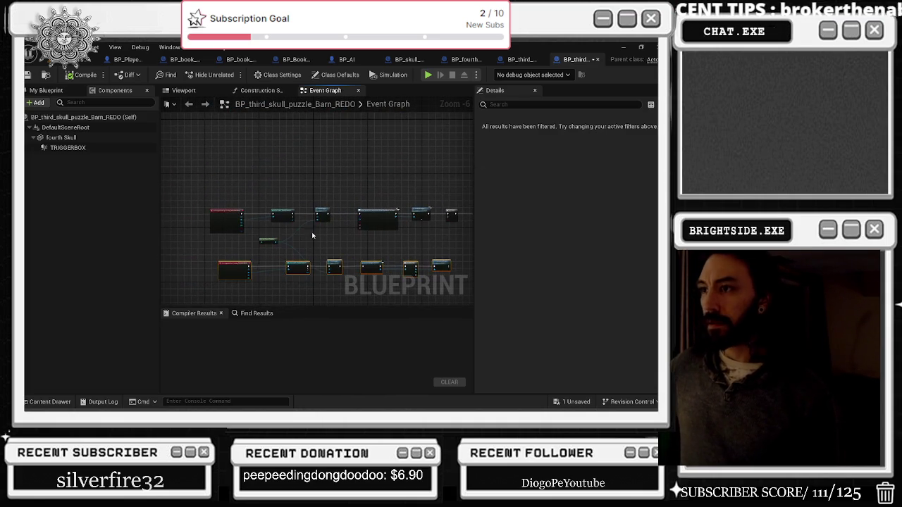
left_click(261, 91)
left_click(290, 91)
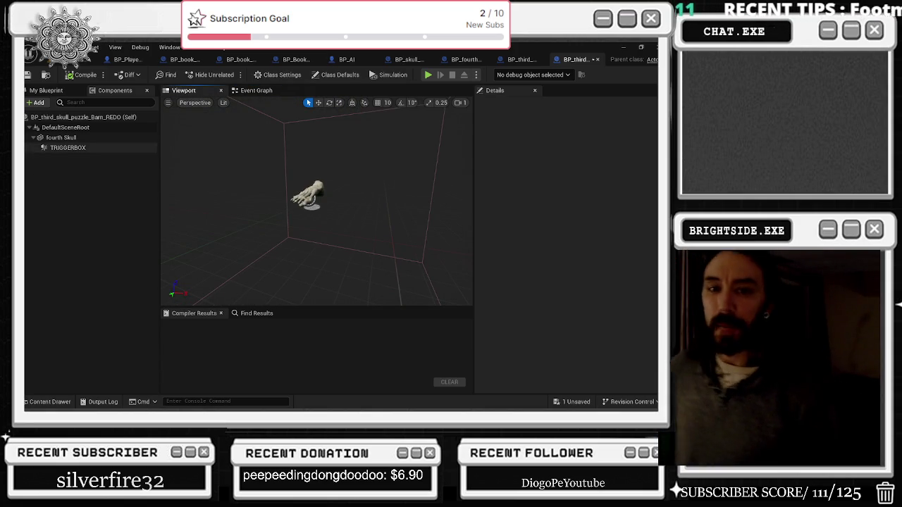
- Alt+Tab from Unreal Editor over to the Chrome tab with the live Twitch stream
key("alt+Tab")
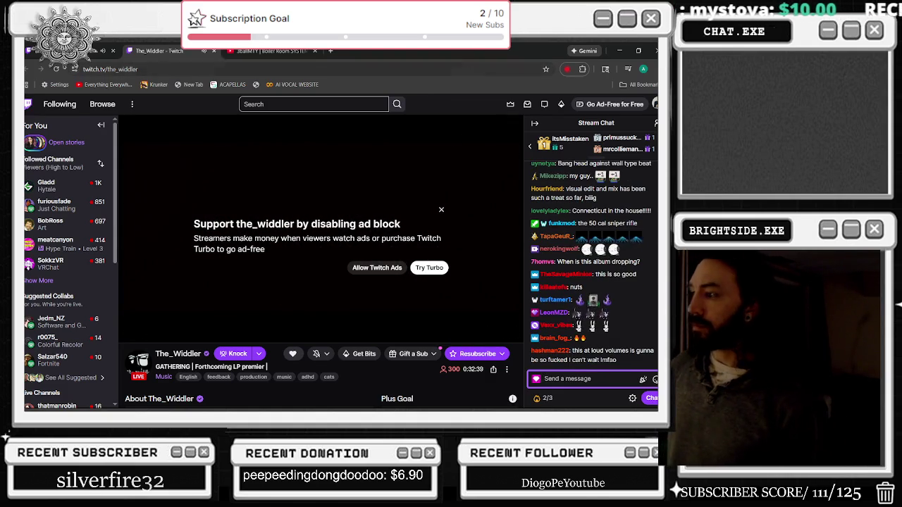
- Alt+Tab back to the BP_third_skull_puzzle_Barn_REDO blueprint in Unreal Editor
key("alt+Tab")
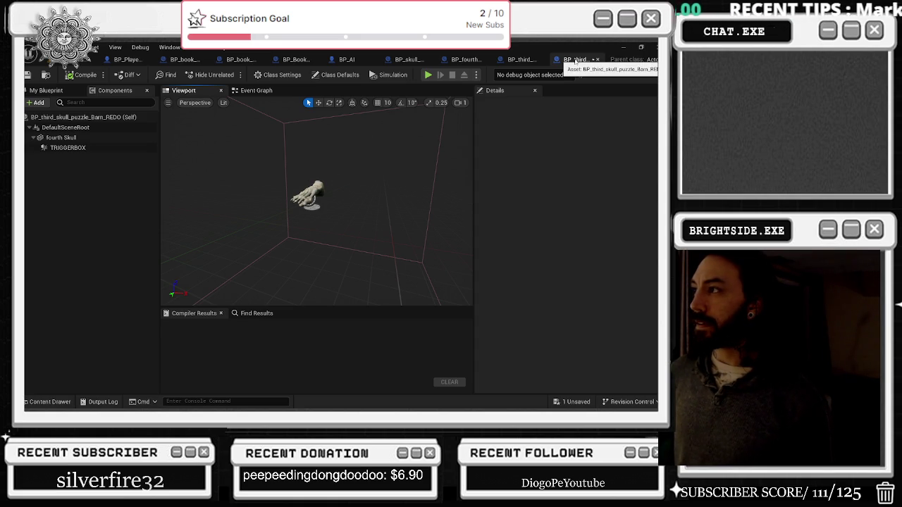
- Find SM_Bones_Arm in the other skull blueprint and assign it as the REDO fourth Skull's Static Mesh
left_click(521, 59)
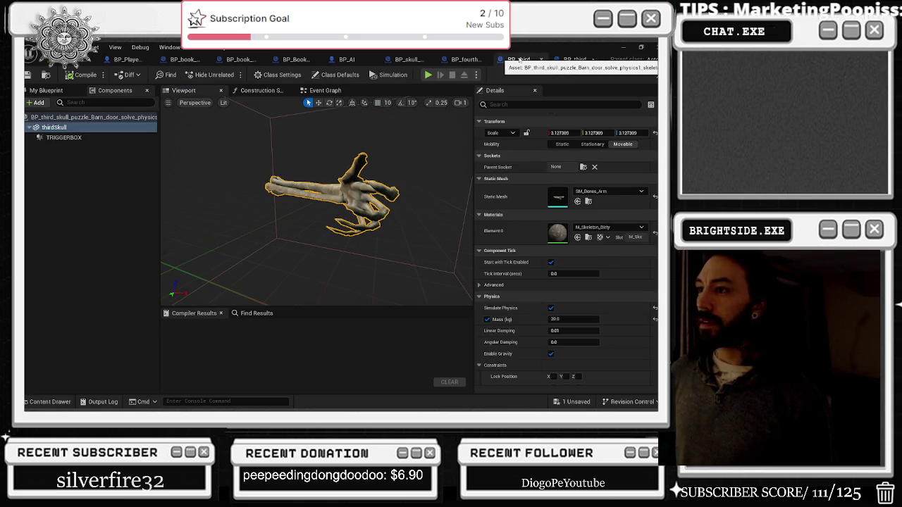
left_click(588, 201)
left_click(575, 59)
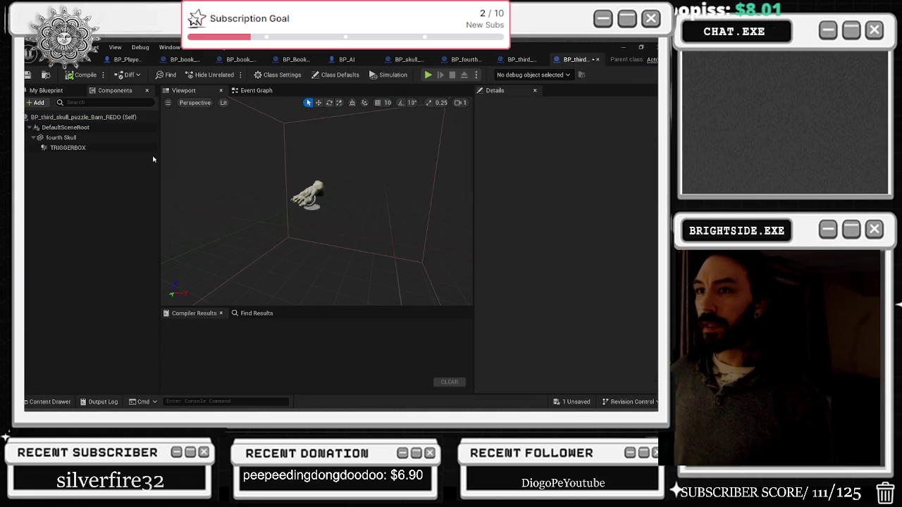
left_click(307, 196)
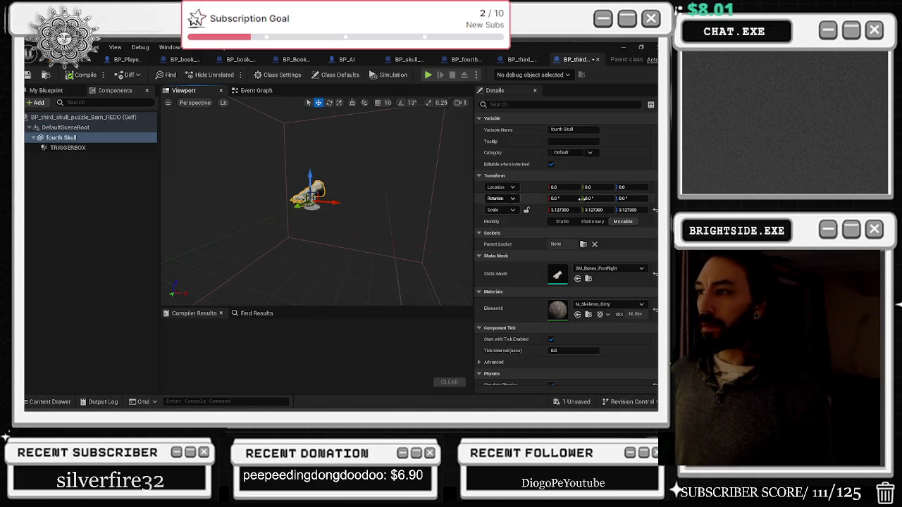
left_click(577, 278)
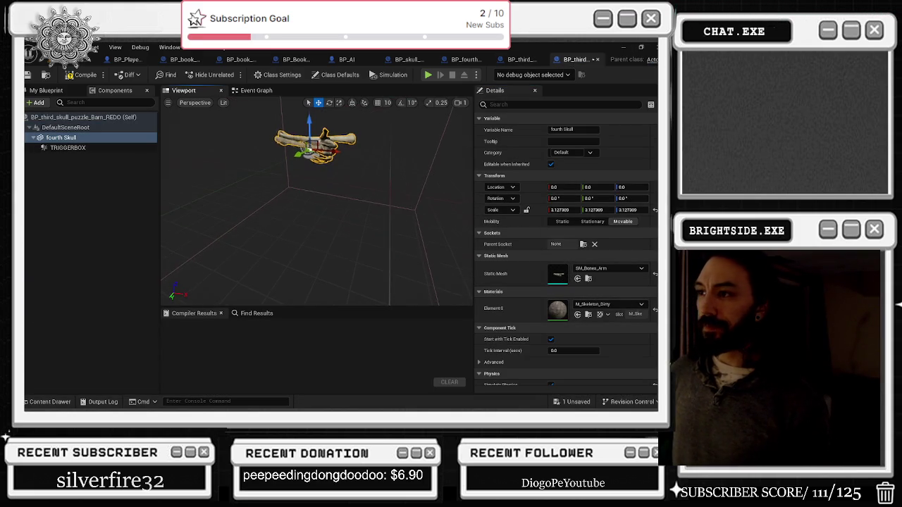
key("r")
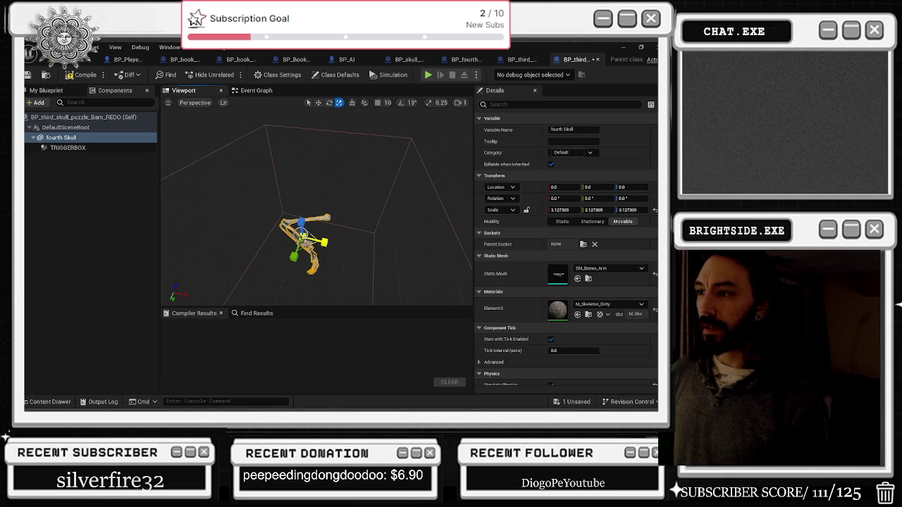
key("ctrl+z")
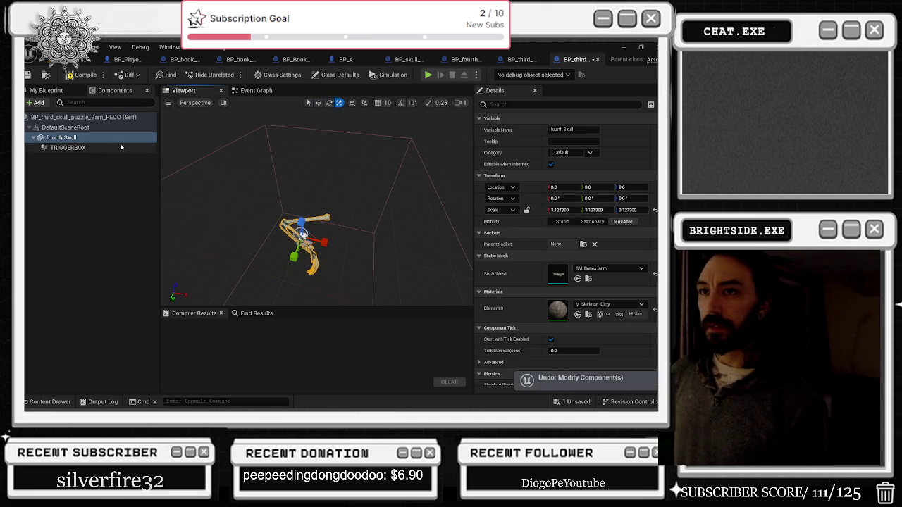
left_click_drag(329, 251, 282, 243)
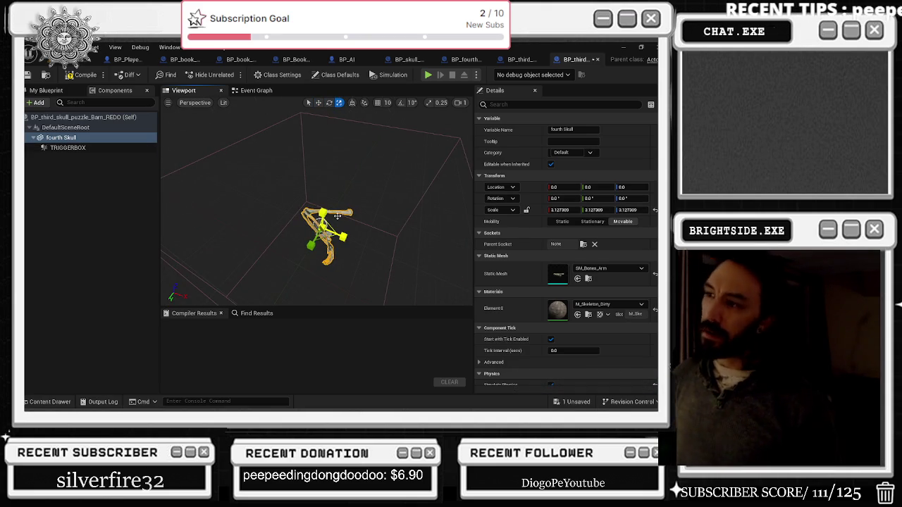
left_click(253, 90)
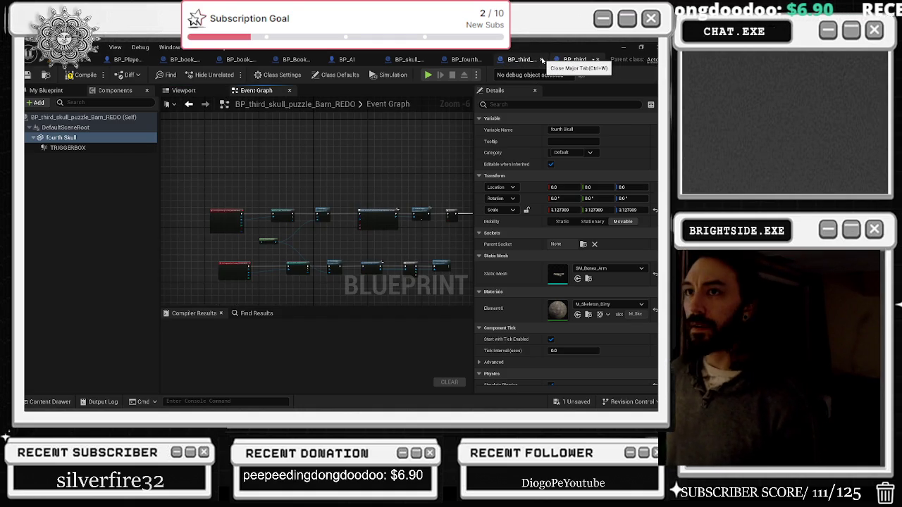
- Compile the REDO blueprint, close the older third-skull blueprint, and check its 3D view
key("F7")
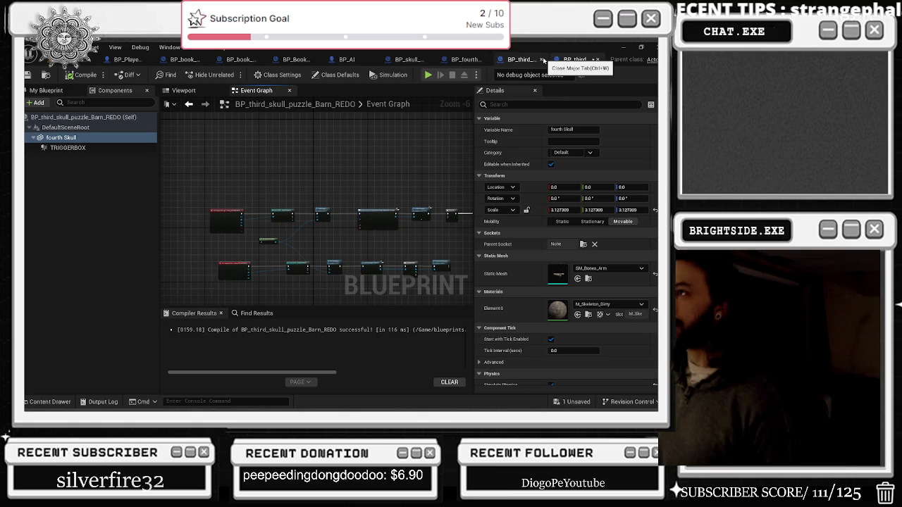
left_click(541, 59)
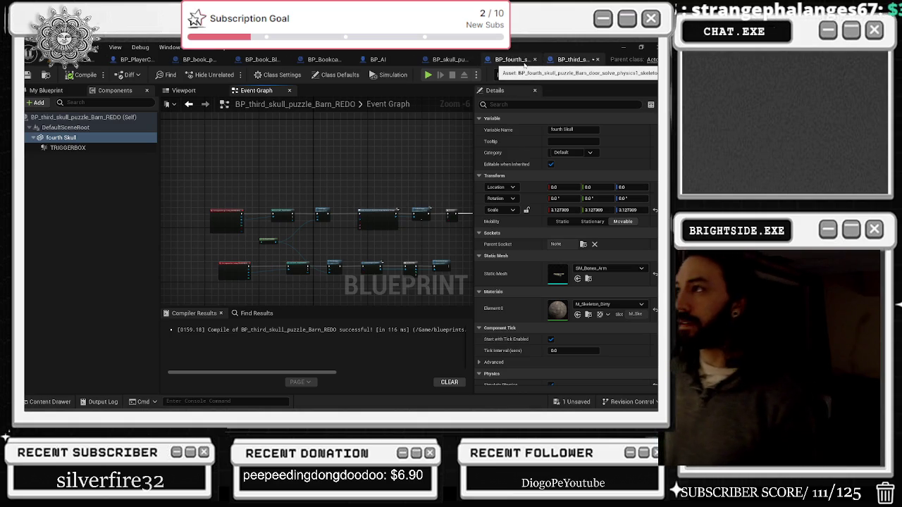
left_click(208, 94)
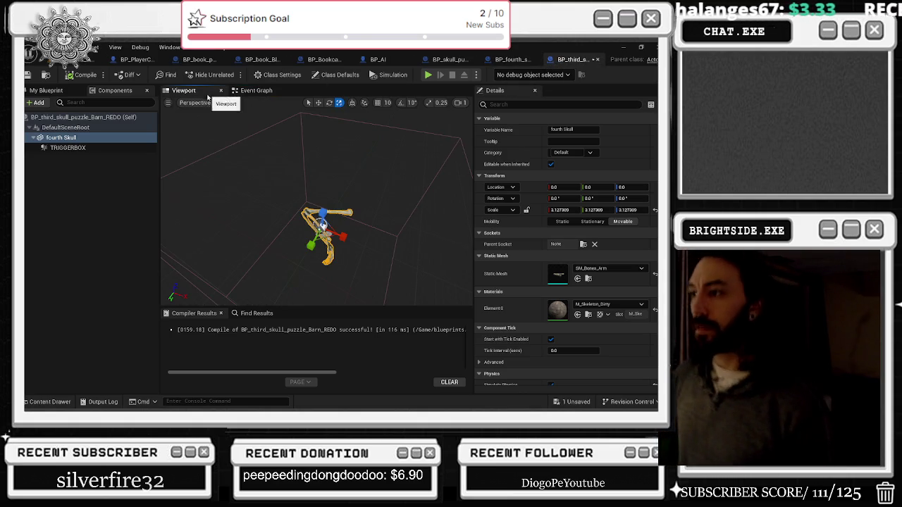
scroll(573, 296, "down", 5)
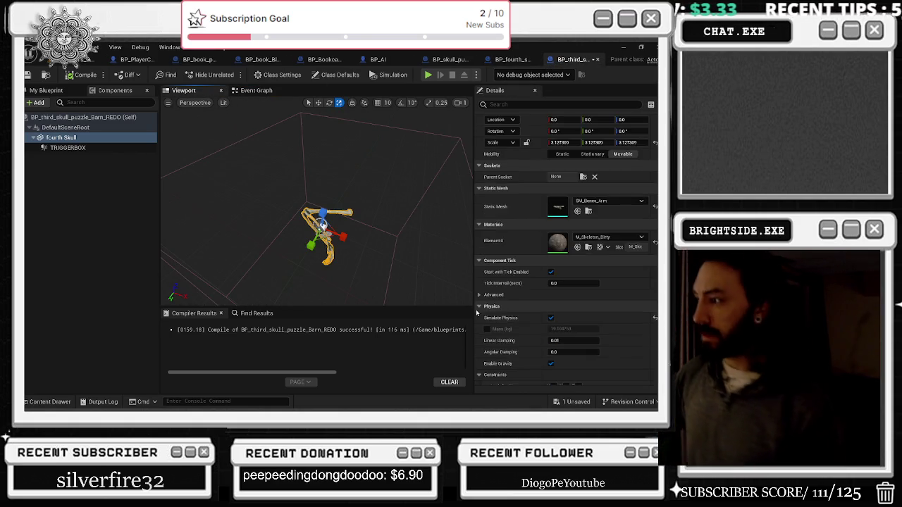
- Shift the Add to Viewport, Do Once and Delay nodes further right in the graph
left_click(255, 90)
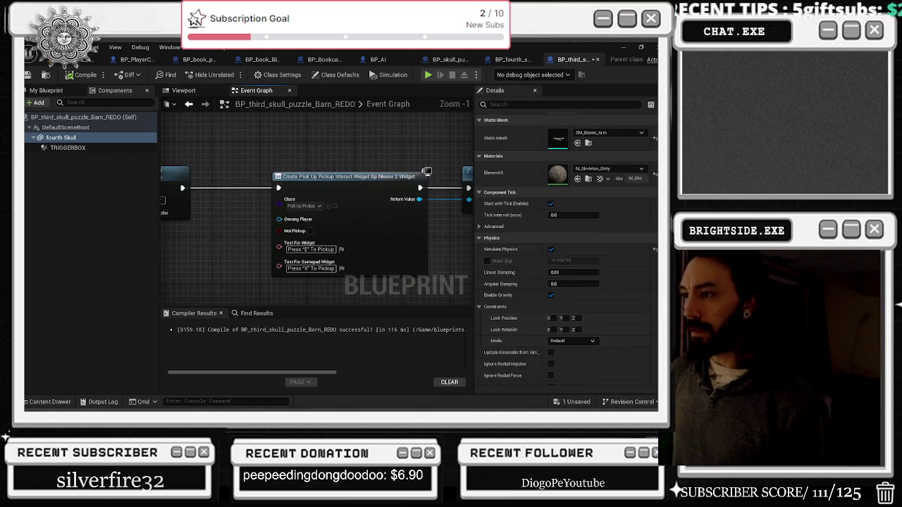
scroll(349, 137, "down", 2)
left_click_drag(349, 137, 440, 203)
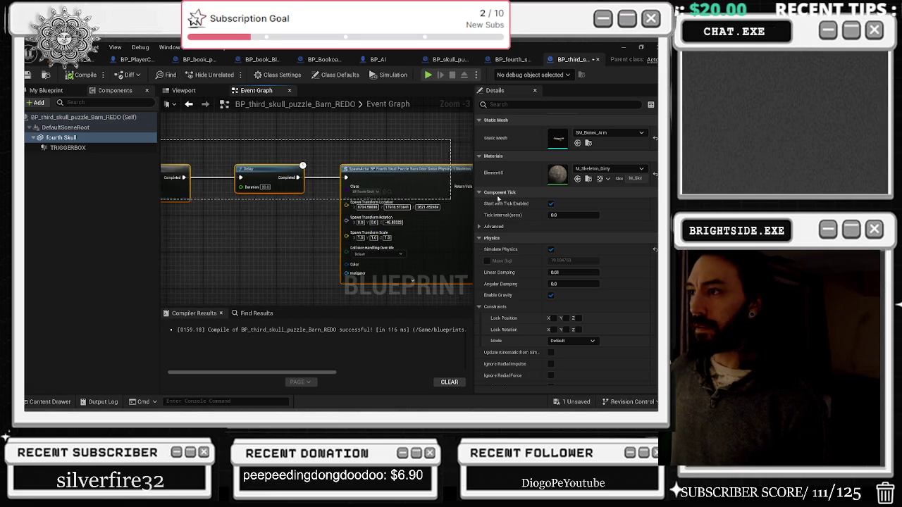
left_click_drag(300, 163, 435, 156)
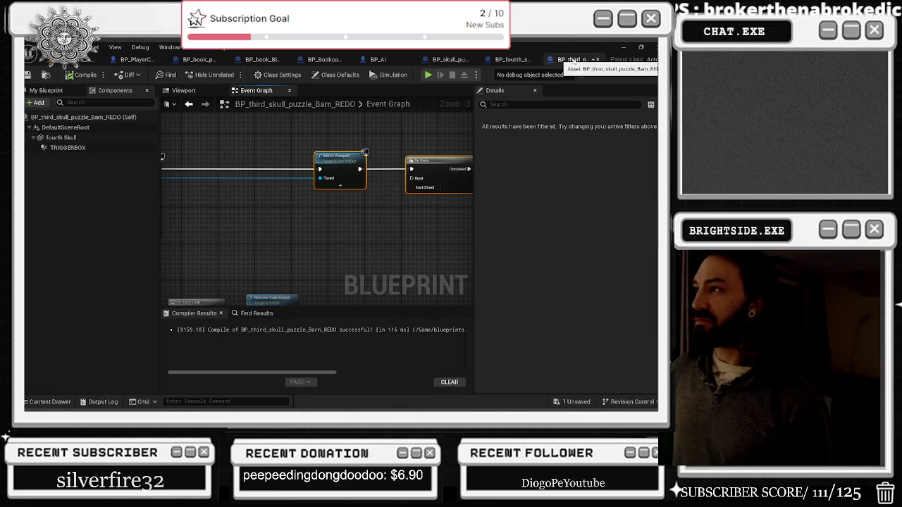
left_click(511, 60)
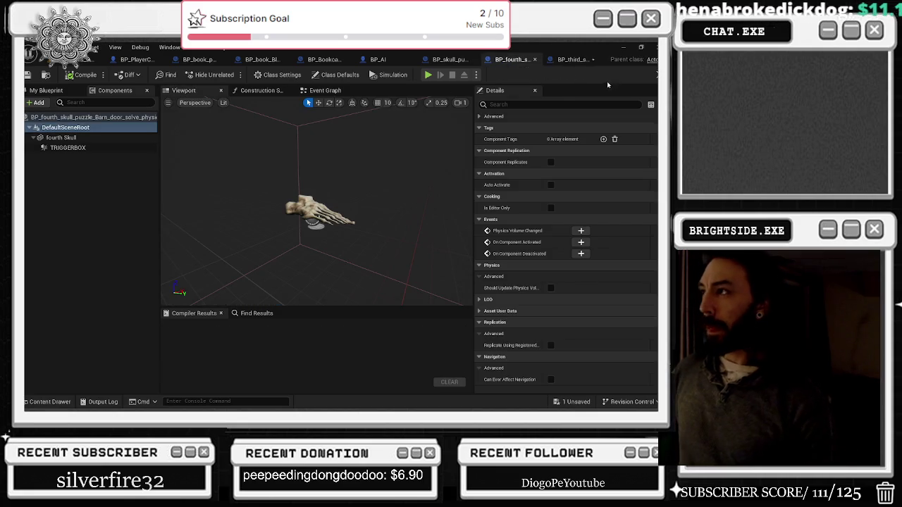
- Rearrange the widget loop, Interact Widget removal and Create Widget nodes in the REDO graph
left_click(572, 60)
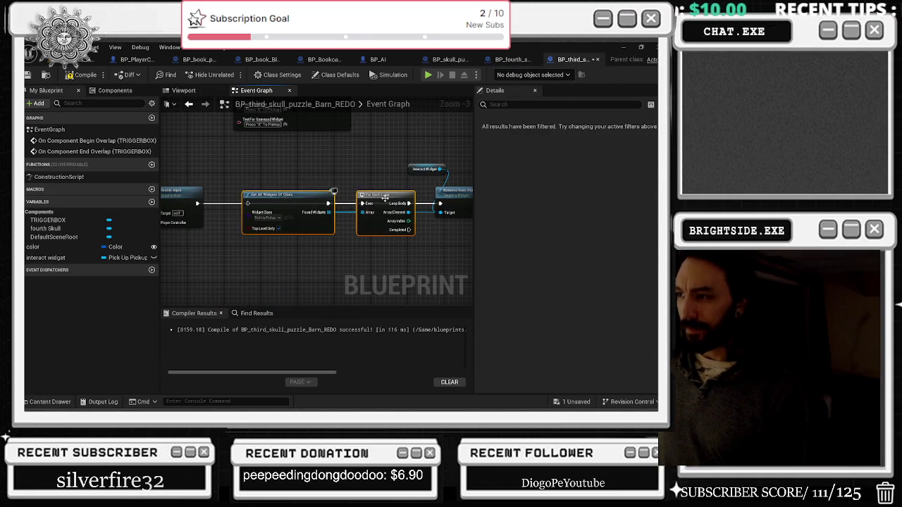
left_click_drag(384, 198, 371, 248)
left_click_drag(405, 160, 467, 214)
left_click_drag(453, 203, 266, 203)
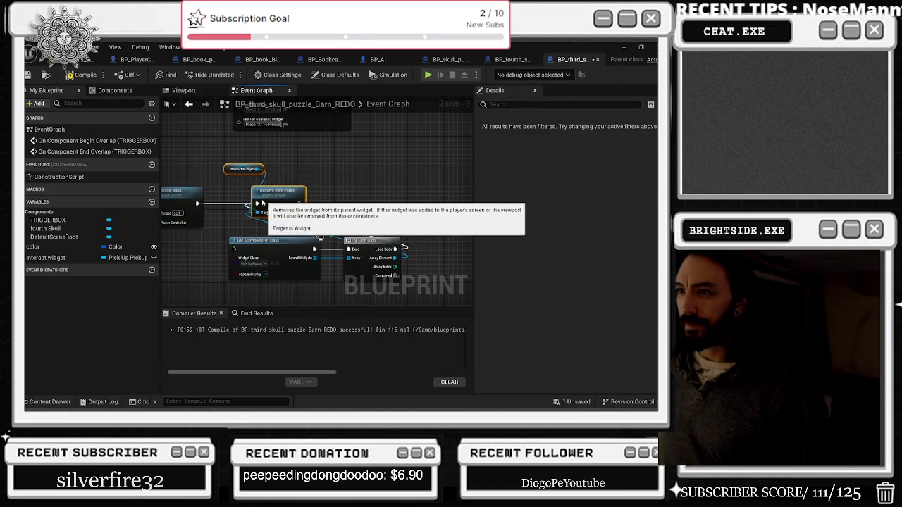
scroll(307, 228, "down", 1)
left_click(307, 228)
mouse_move(424, 204)
left_mouse_down()
mouse_move(322, 222)
mouse_move(382, 221)
mouse_move(361, 227)
mouse_move(351, 257)
mouse_move(370, 256)
mouse_move(261, 170)
mouse_move(178, 159)
left_mouse_up()
left_click(245, 167)
left_click(255, 173)
left_click_drag(255, 173, 348, 165)
- Convert the interact widget getter to a validated Get, wire Create Widget into it, and compile
left_click(237, 157)
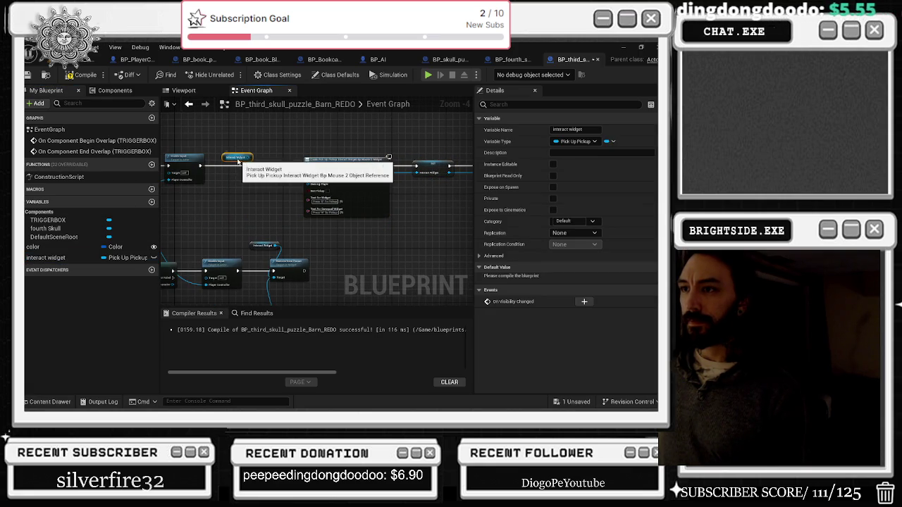
right_click(238, 162)
left_click(274, 243)
mouse_move(200, 167)
left_mouse_down()
mouse_move(258, 169)
mouse_move(204, 166)
mouse_move(237, 167)
mouse_move(214, 167)
mouse_move(229, 164)
left_mouse_up()
key("Escape")
mouse_move(101, 259)
left_mouse_down()
mouse_move(369, 297)
mouse_move(353, 275)
mouse_move(321, 266)
mouse_move(354, 268)
left_mouse_up()
scroll(359, 264, "up", 1)
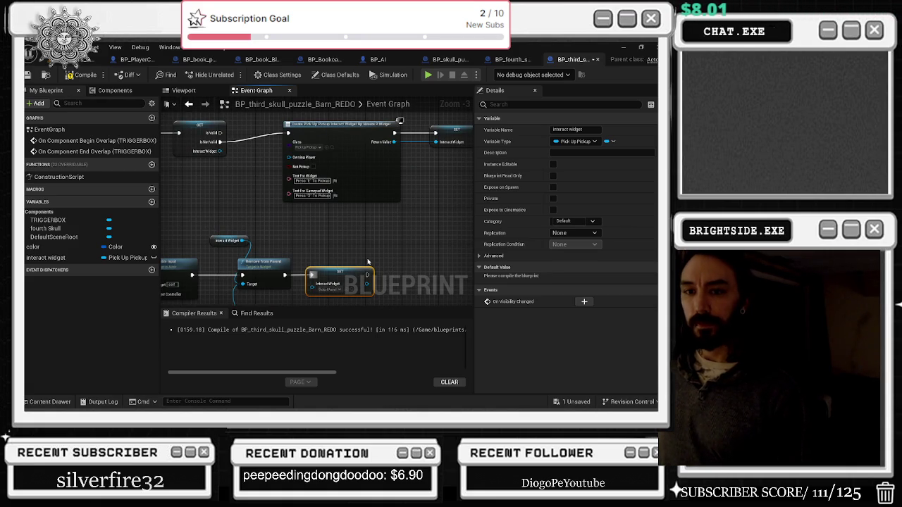
left_click(83, 74)
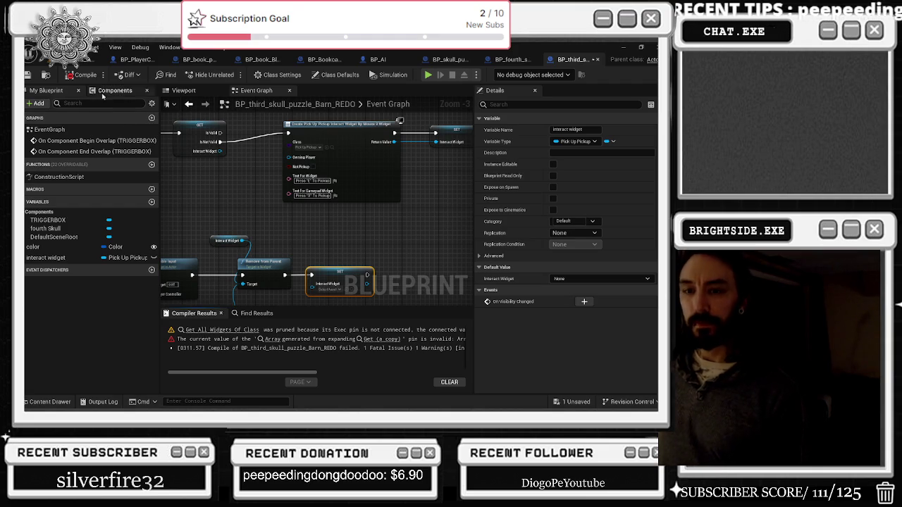
- Delete the two unconnected widget loop nodes, then recompile and save the REDO blueprint
left_click(220, 330)
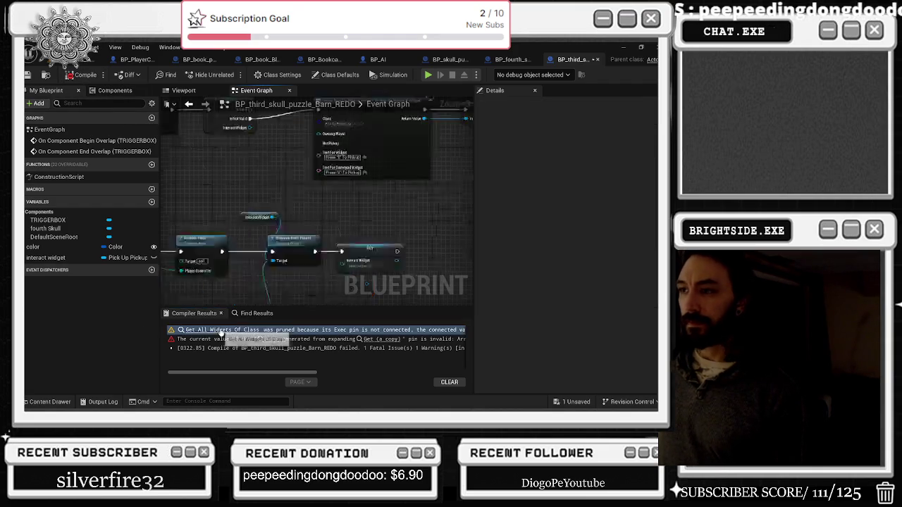
left_click_drag(217, 176, 310, 209)
key("Delete")
left_click(83, 75)
left_click(28, 74)
- Review the Enable Input, GET, SET, Do Once, Delay and SpawnActor nodes, then recompile successfully
mouse_move(308, 126)
left_mouse_down()
mouse_move(303, 164)
mouse_move(296, 152)
mouse_move(229, 164)
mouse_move(274, 159)
mouse_move(290, 178)
mouse_move(271, 244)
left_mouse_up()
left_click(295, 168)
left_click(354, 167, "shift")
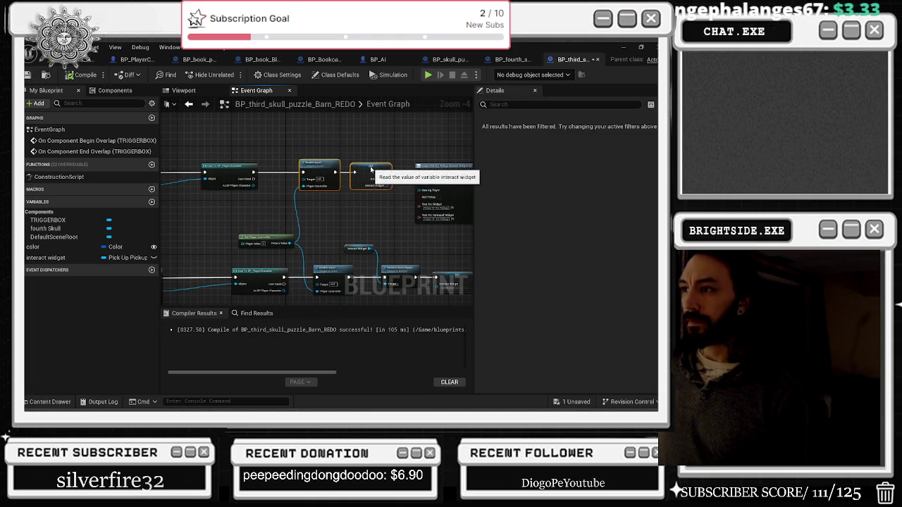
left_click_drag(473, 173, 296, 193)
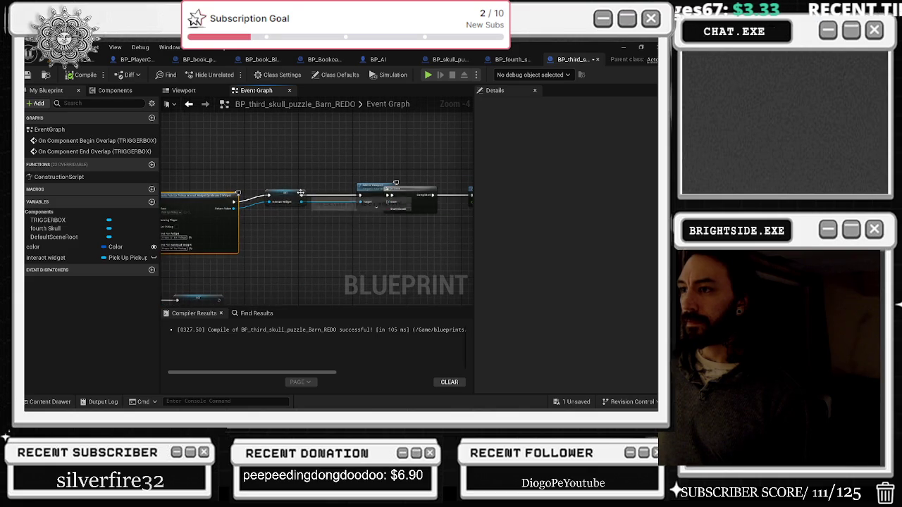
left_click(295, 203)
mouse_move(363, 184)
left_mouse_down()
mouse_move(310, 189)
mouse_move(320, 197)
left_mouse_up()
left_click(345, 201)
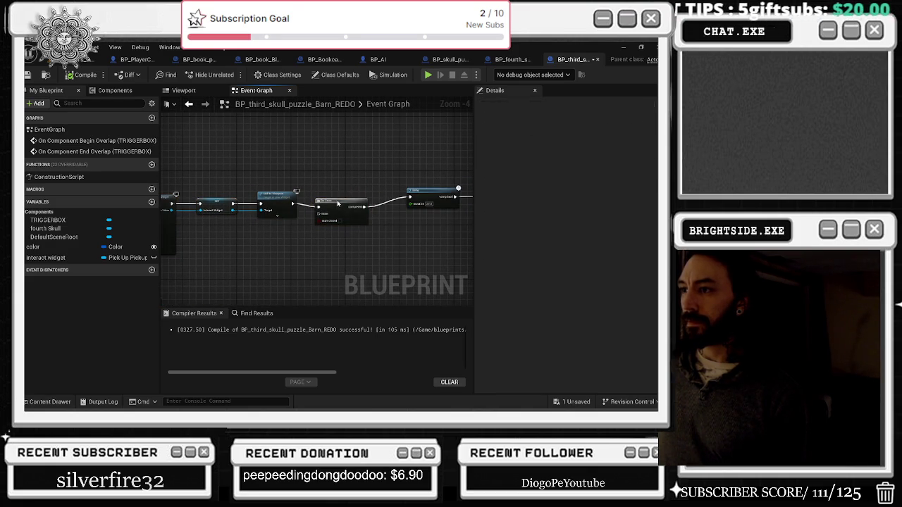
mouse_move(465, 187)
left_mouse_down()
mouse_move(311, 187)
mouse_move(395, 185)
mouse_move(387, 192)
left_mouse_up()
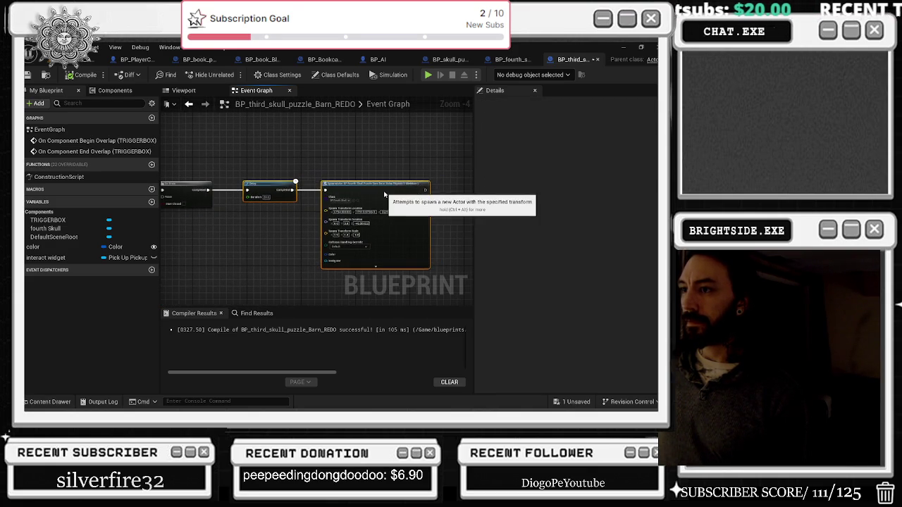
left_click(85, 74)
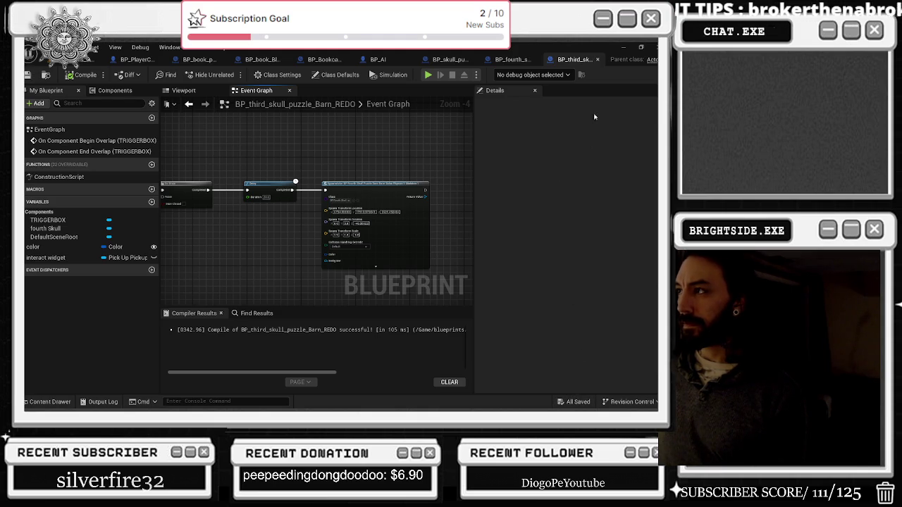
left_click(511, 60)
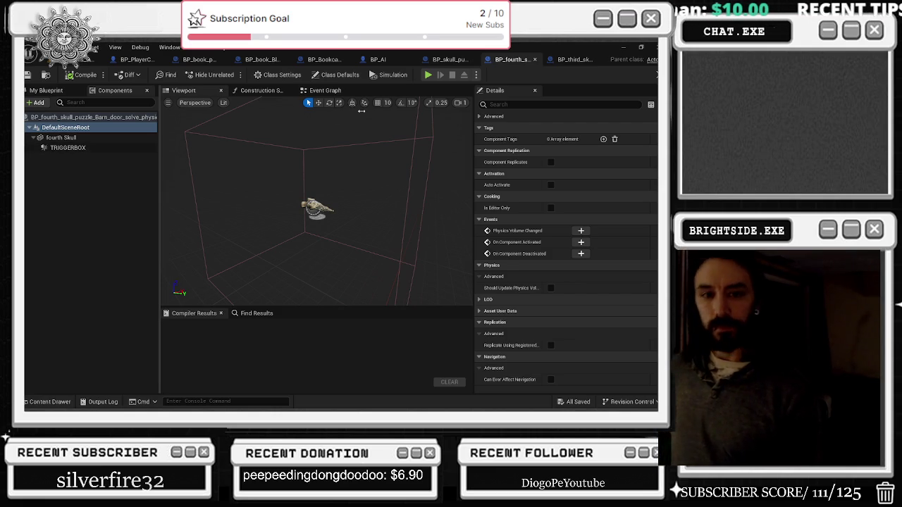
- Inspect the fourth skull preview, save the Windmills_Demo map, and open the skeleton blueprint's graph
left_click_drag(394, 176, 339, 190)
left_click(574, 59)
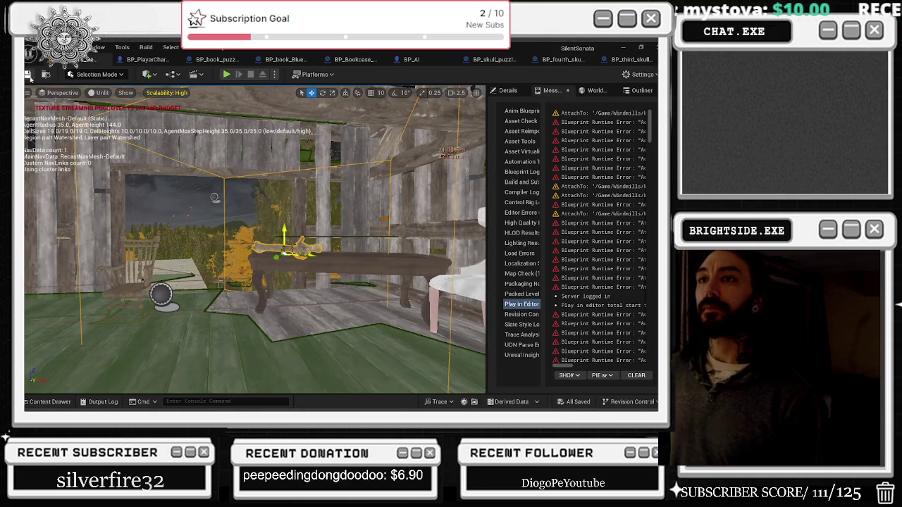
left_click(28, 74)
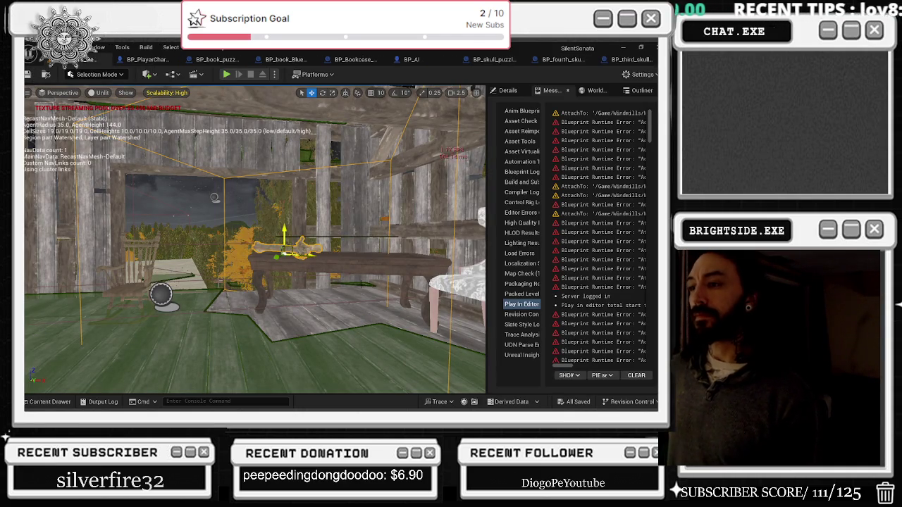
left_click_drag(228, 291, 233, 260)
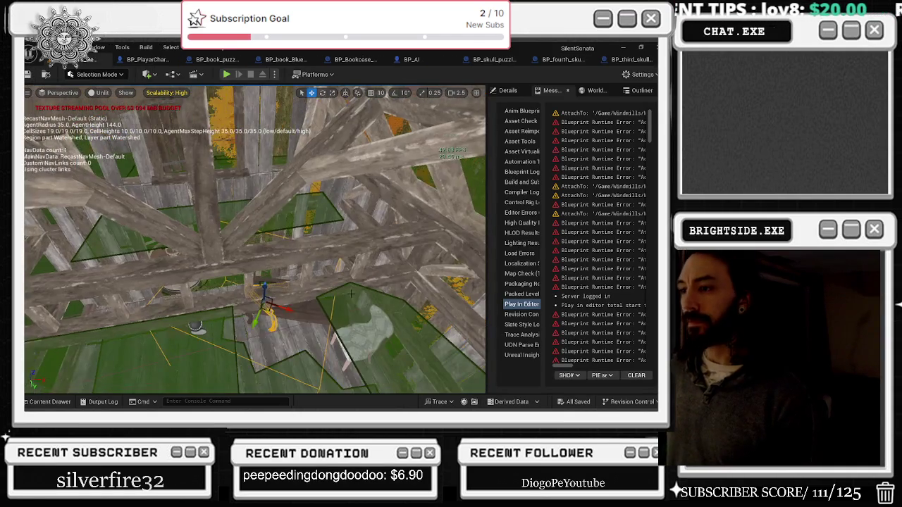
left_click(631, 60)
scroll(221, 184, "up", 2)
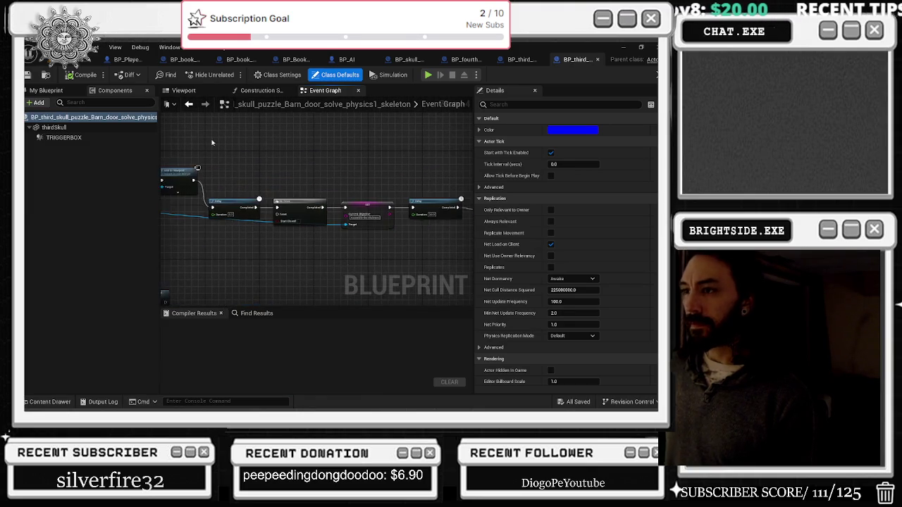
- Scroll through the skeleton blueprint's SpawnActor logic, then go back to the REDO blueprint
scroll(220, 184, "up", 3)
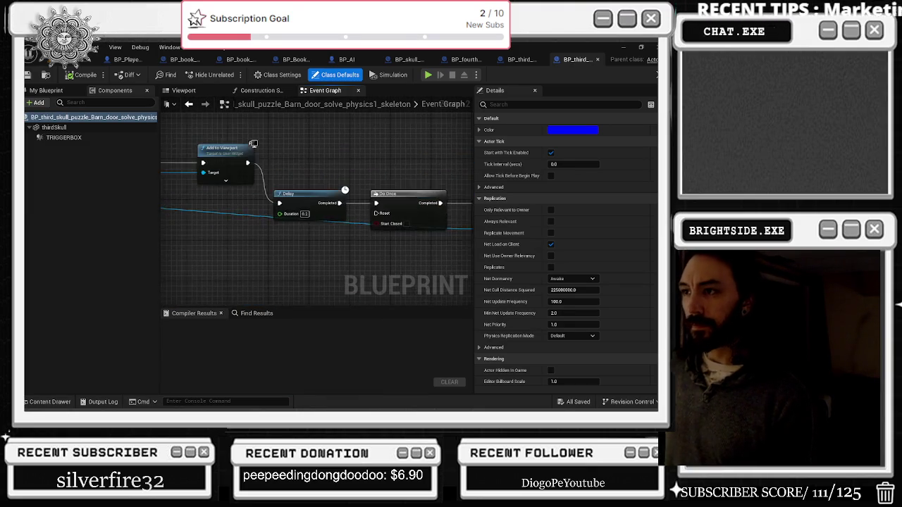
scroll(317, 197, "down", 3)
scroll(317, 197, "up", 4)
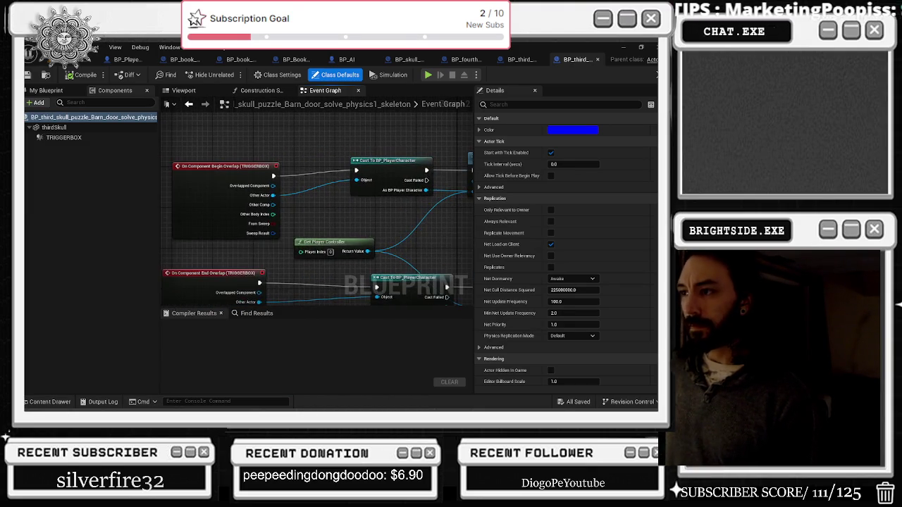
scroll(322, 199, "down", 2)
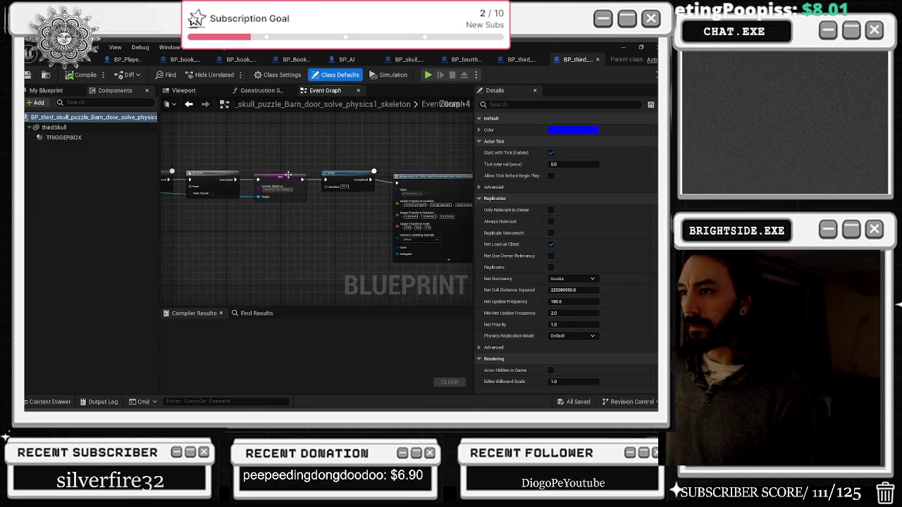
scroll(322, 199, "up", 2)
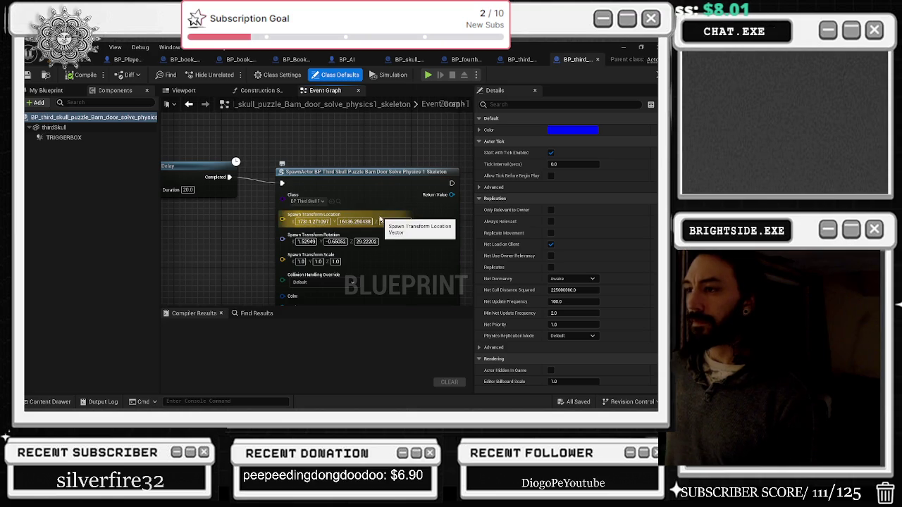
scroll(390, 206, "down", 3)
scroll(391, 205, "down", 3)
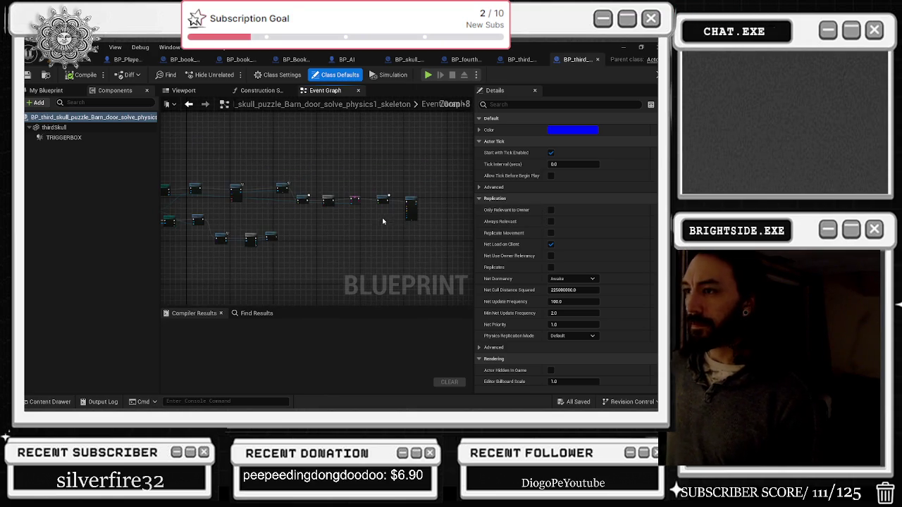
left_click(515, 61)
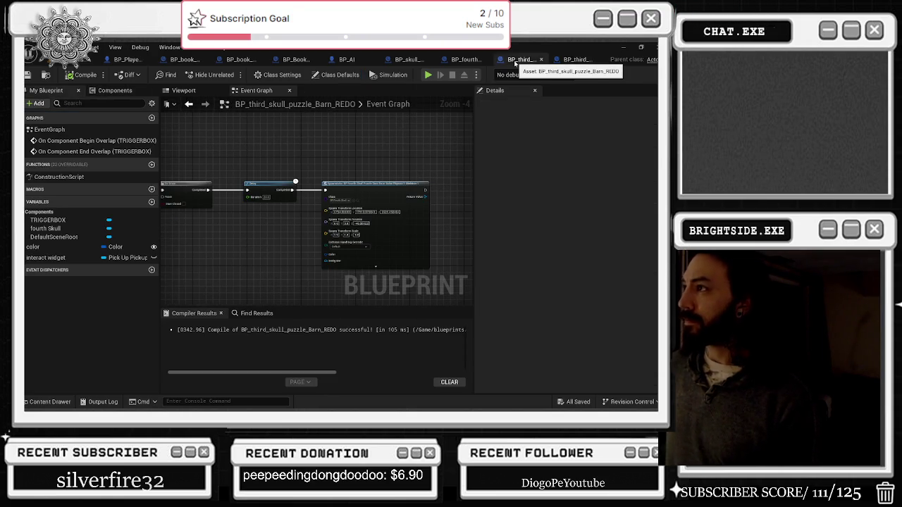
- Paste the skeleton blueprint's Do Once, SET, Delay and SpawnActor chain into the REDO Event Graph
scroll(423, 225, "down", 2)
scroll(342, 220, "up", 2)
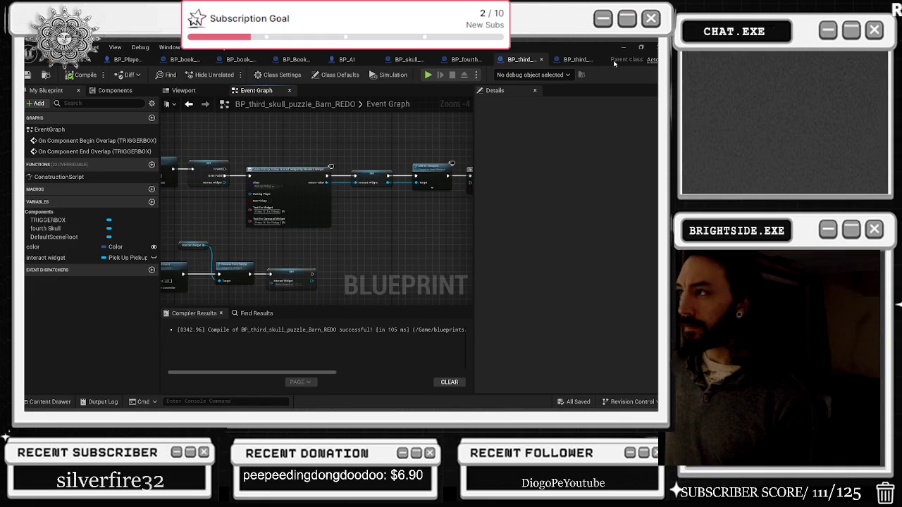
left_click(575, 60)
scroll(196, 224, "up", 10)
mouse_move(292, 229)
left_mouse_down()
mouse_move(256, 169)
mouse_move(64, 163)
left_mouse_up()
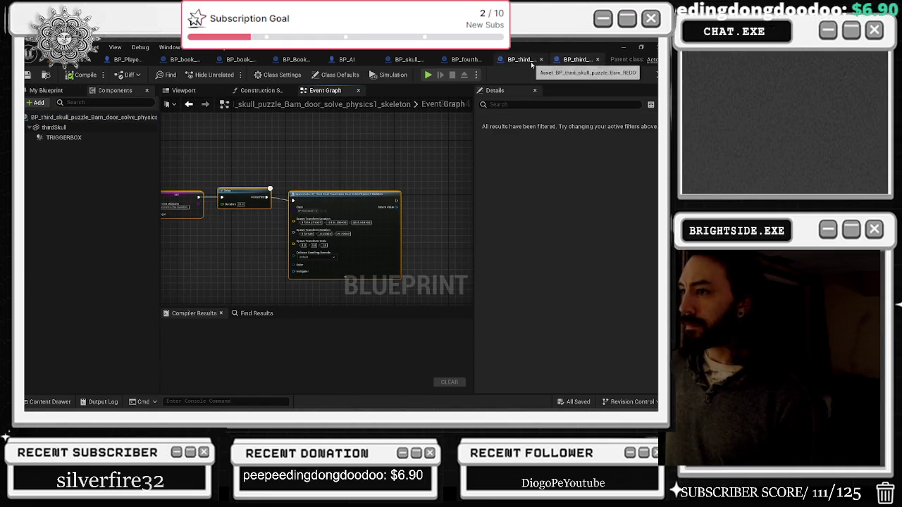
left_click(527, 59)
mouse_move(211, 150)
left_mouse_down()
mouse_move(167, 138)
mouse_move(118, 105)
left_mouse_up()
key("ctrl+v")
- Link the upper chain to the pasted nodes and delete the two redundant upper nodes
left_click_drag(260, 246, 281, 245)
left_click_drag(247, 206, 309, 222)
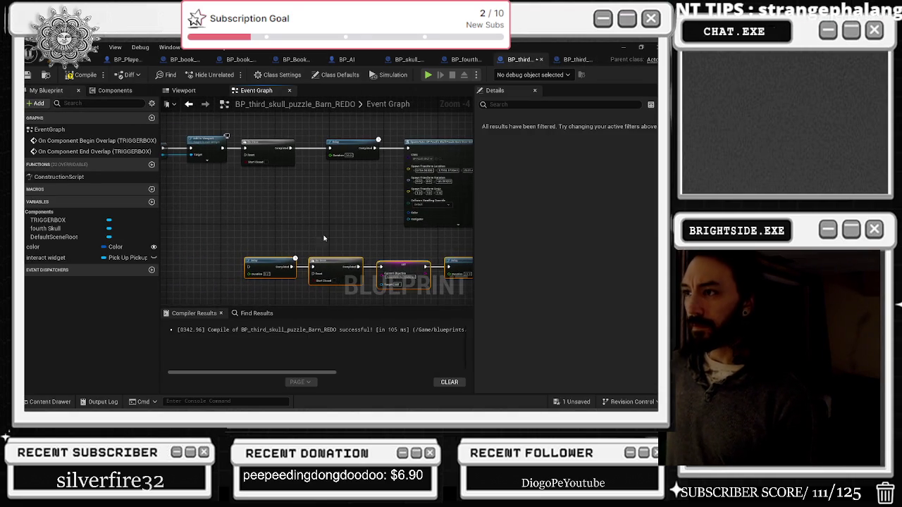
mouse_move(337, 260)
left_mouse_down()
mouse_move(414, 259)
mouse_move(303, 195)
mouse_move(246, 204)
left_mouse_up()
left_click_drag(199, 158, 279, 183)
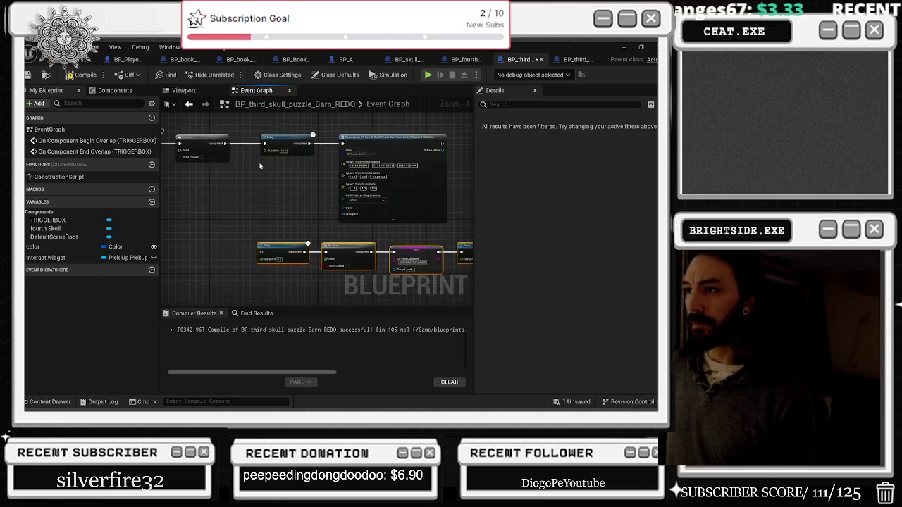
mouse_move(227, 144)
left_mouse_down()
mouse_move(310, 176)
mouse_move(280, 243)
mouse_move(329, 245)
mouse_move(274, 206)
left_mouse_up()
mouse_move(160, 139)
left_mouse_down()
mouse_move(190, 150)
mouse_move(302, 258)
mouse_move(358, 262)
mouse_move(334, 263)
left_mouse_up()
left_click_drag(224, 132, 296, 172)
key("Delete")
- Move the pasted spawn chain up beside the upper node row
mouse_move(408, 150)
left_mouse_down()
mouse_move(229, 144)
mouse_move(359, 148)
left_mouse_up()
scroll(336, 187, "down", 2)
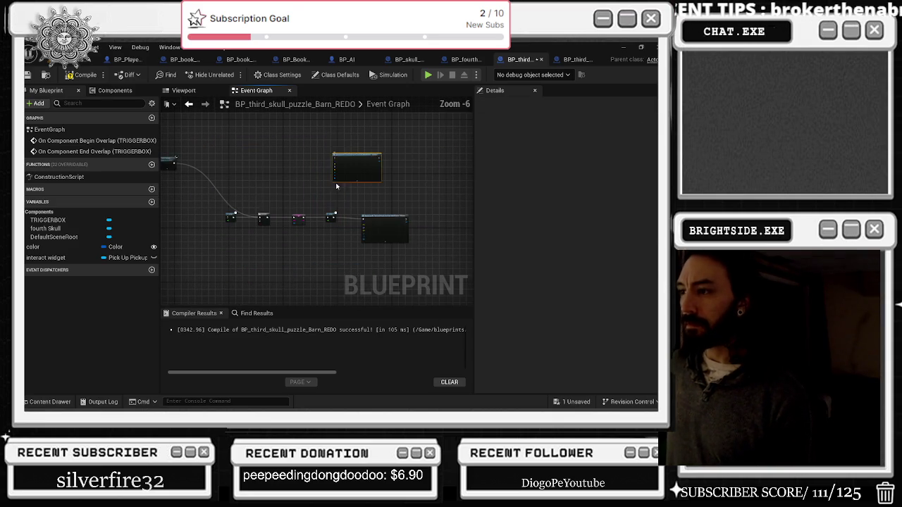
left_click_drag(384, 217, 377, 177)
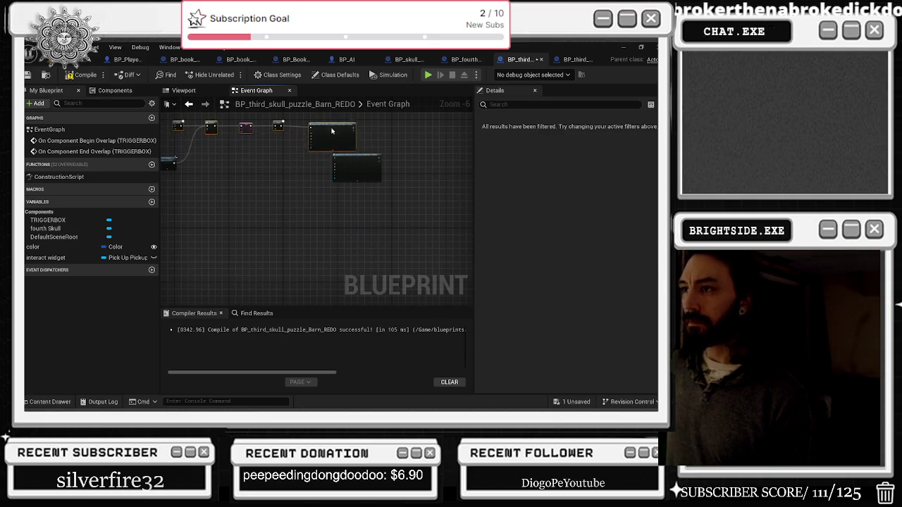
scroll(333, 144, "up", 3)
scroll(333, 144, "up", 1)
scroll(320, 138, "down", 1)
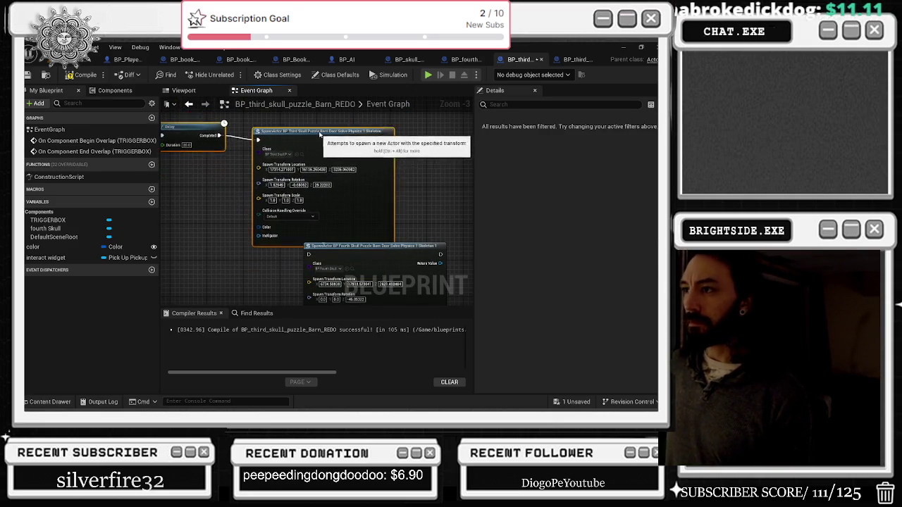
left_click(223, 213)
key("ctrl+space")
key("ctrl+space")
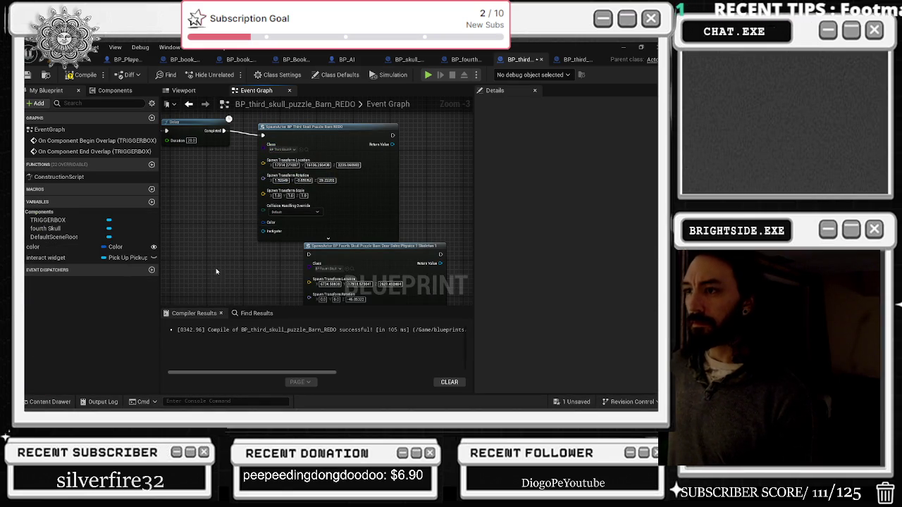
scroll(251, 251, "down", 1)
scroll(393, 257, "down", 2)
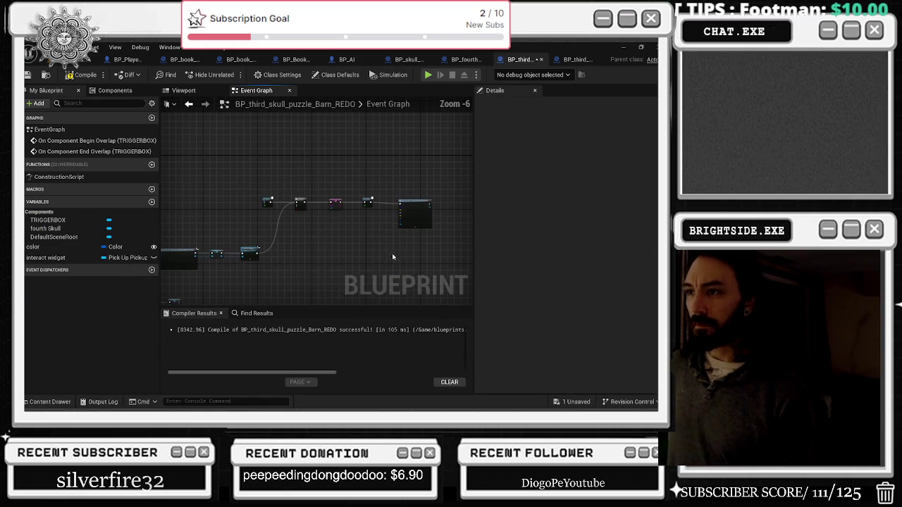
- Reposition the Do Once, SET and Delay nodes and wire Get Player Controller into Enable Input
left_click_drag(332, 176, 241, 208)
scroll(388, 240, "up", 2)
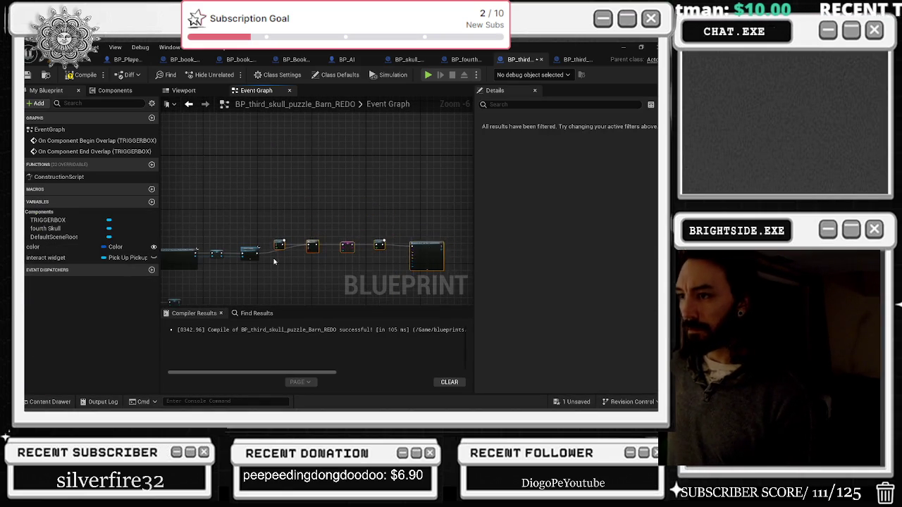
scroll(291, 257, "up", 2)
left_click(279, 213)
left_click_drag(279, 213, 264, 233)
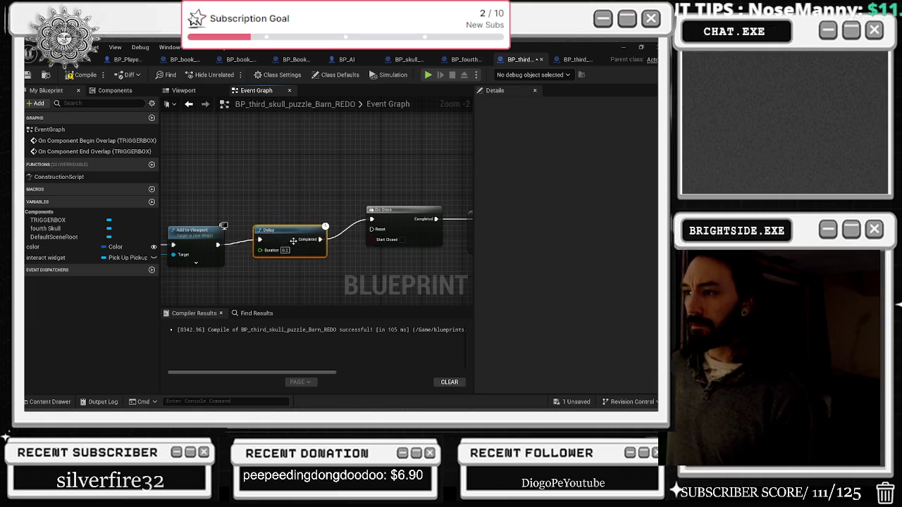
scroll(308, 243, "down", 2)
scroll(295, 243, "down", 3)
left_click_drag(256, 218, 367, 261)
scroll(259, 262, "up", 4)
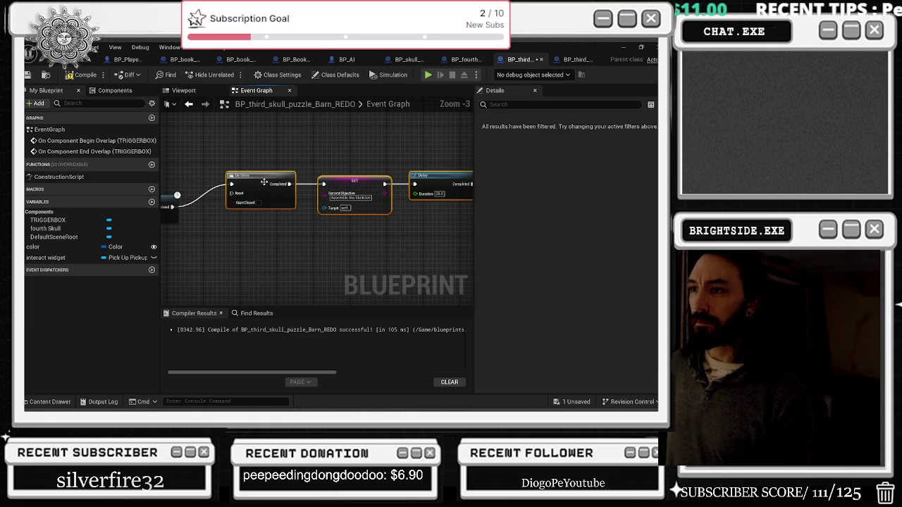
left_click_drag(264, 181, 247, 204)
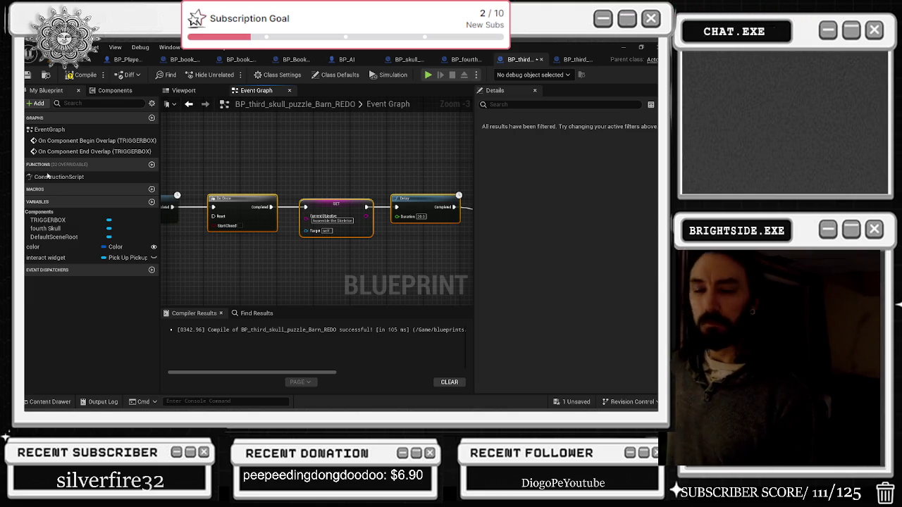
left_click_drag(451, 212, 407, 168)
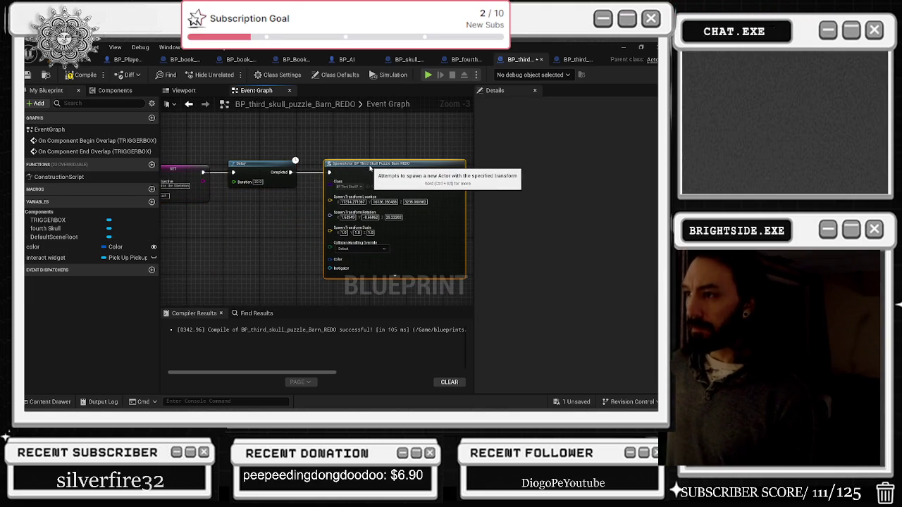
left_click_drag(360, 157, 479, 205)
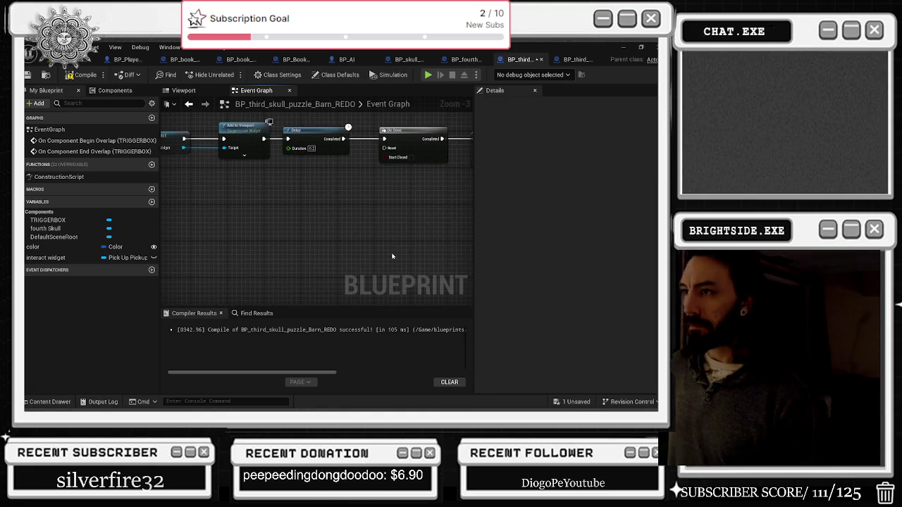
mouse_move(351, 169)
left_mouse_down()
mouse_move(299, 166)
mouse_move(296, 152)
mouse_move(323, 230)
left_mouse_up()
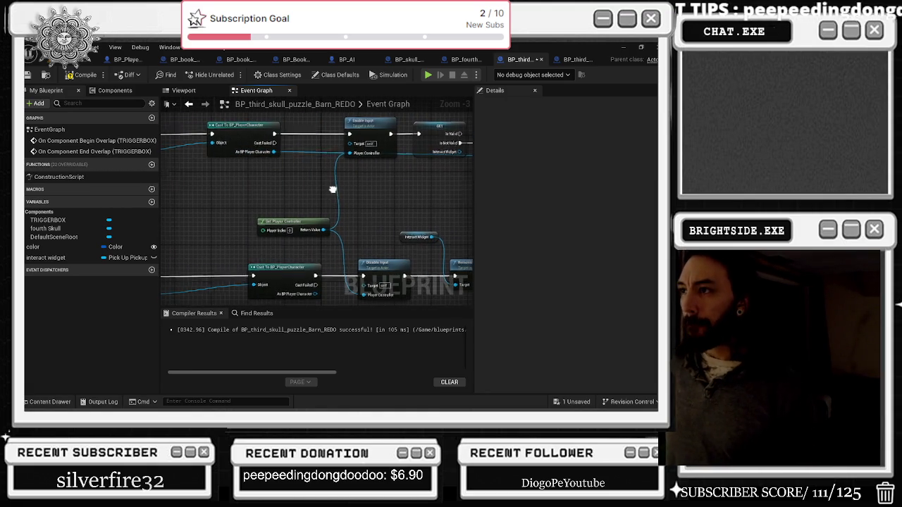
- Look over the rest of the REDO skull event graph, then return to the barn level framed on the selected actor
scroll(284, 174, "down", 1)
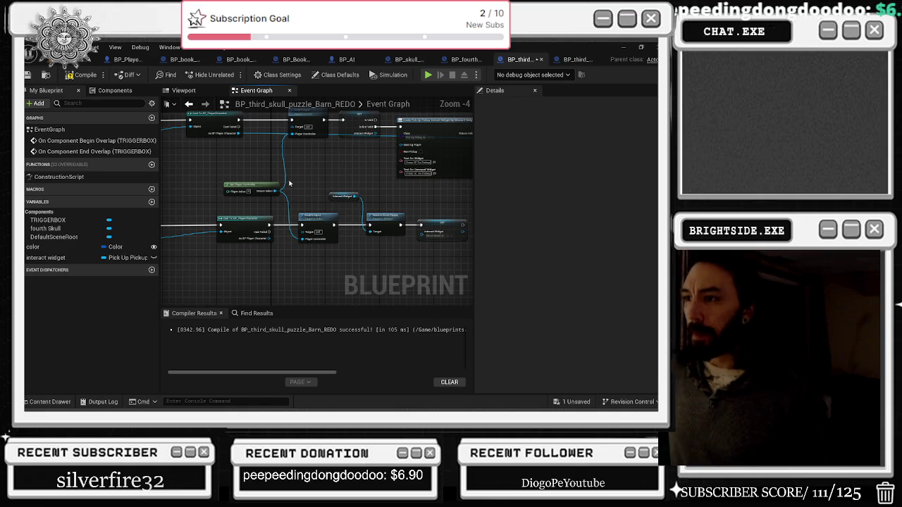
left_click_drag(298, 195, 210, 219)
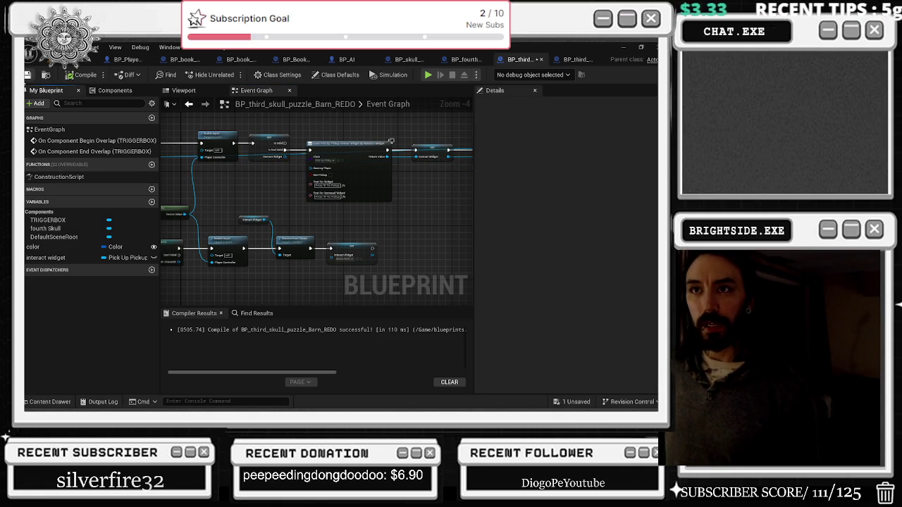
left_click(32, 59)
key("f")
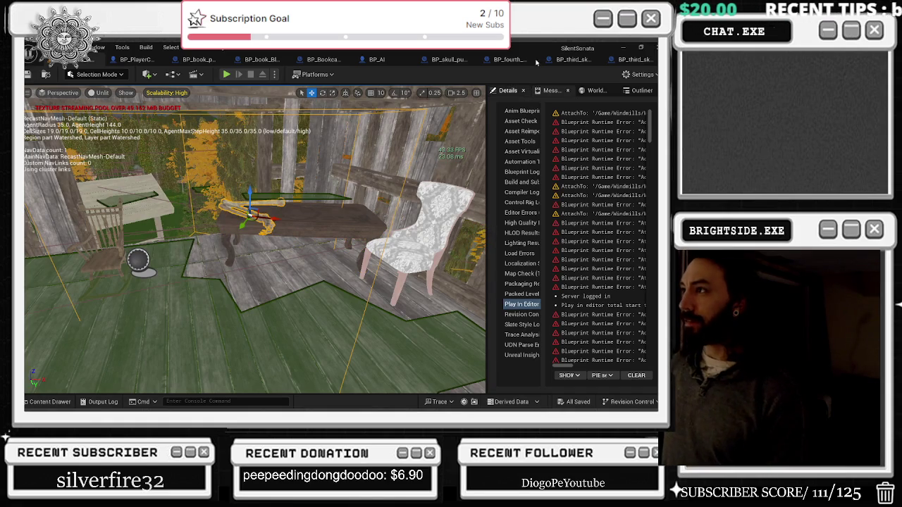
- Close the barn door skeleton blueprint and drag BP_third_skull_puzzle_Barn_REDO from the Content Drawer onto the barn table
left_click(567, 60)
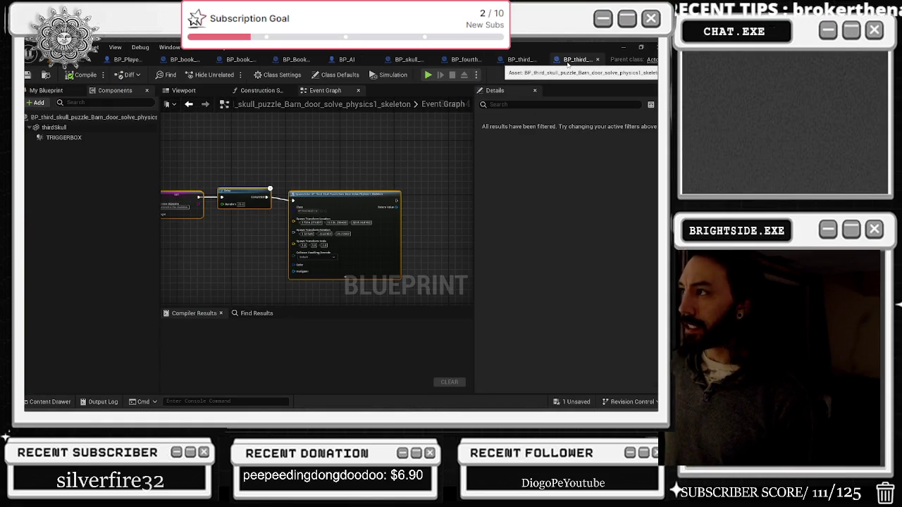
left_click(597, 59)
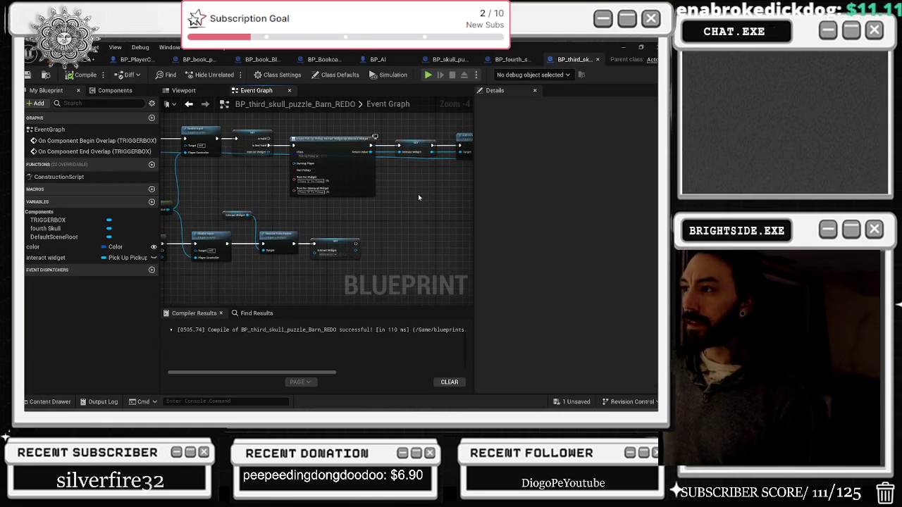
key("ctrl+space")
left_click(82, 63)
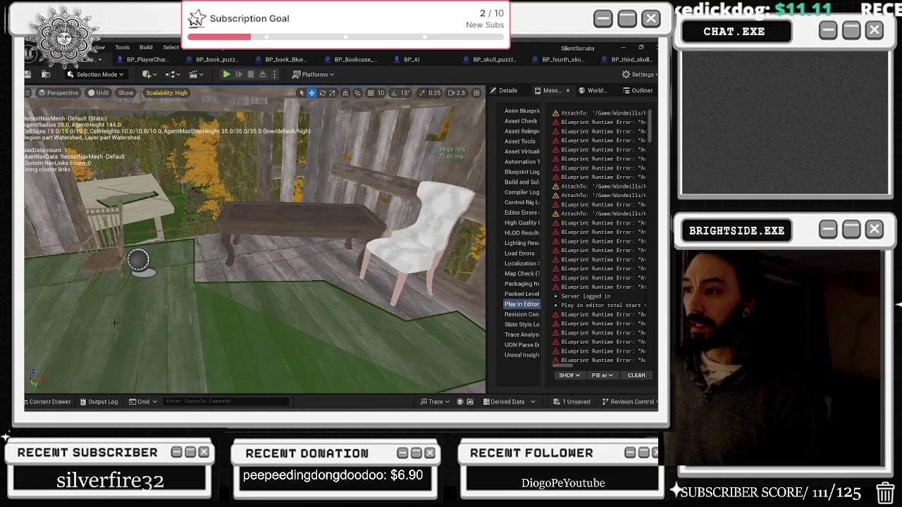
left_click(45, 402)
scroll(625, 331, "down", 2)
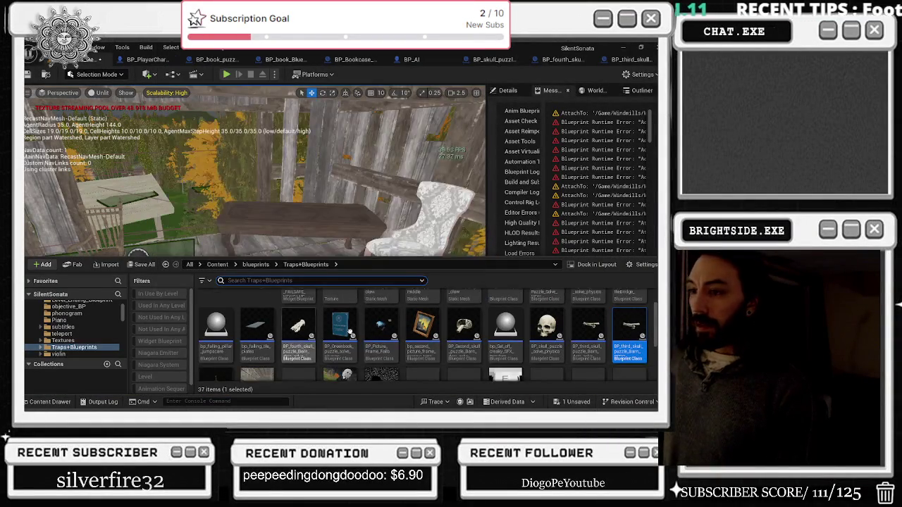
left_click(625, 312)
mouse_move(625, 312)
left_mouse_down()
mouse_move(275, 207)
mouse_move(281, 211)
mouse_move(267, 213)
left_mouse_up()
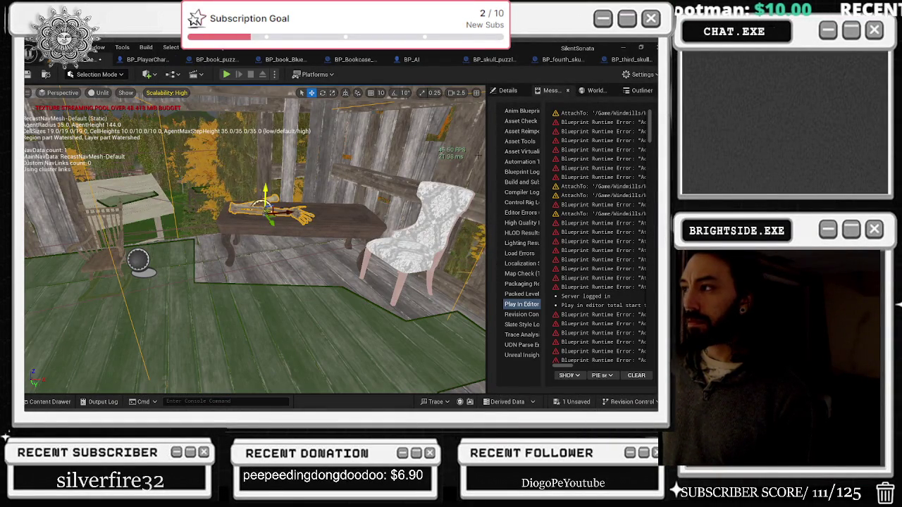
- Check the placed actor's properties and save the unsaved level changes
left_click(507, 91)
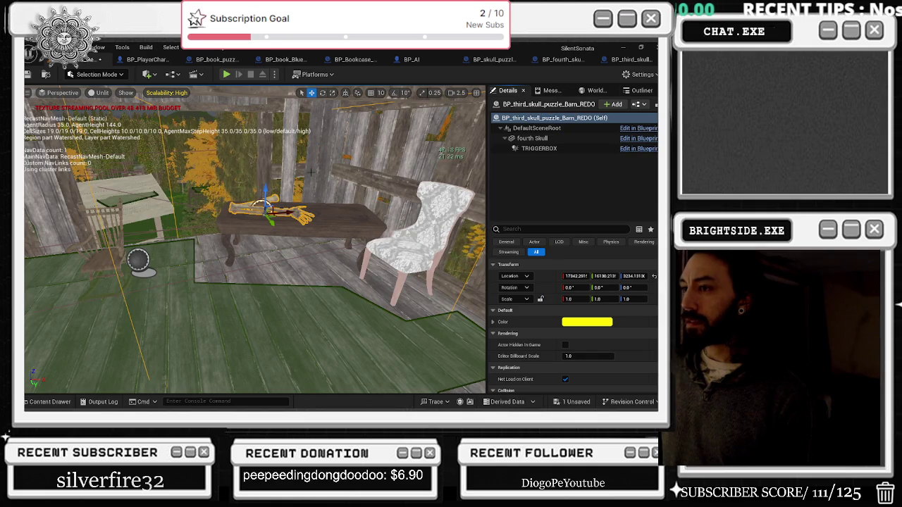
left_click_drag(253, 239, 211, 240)
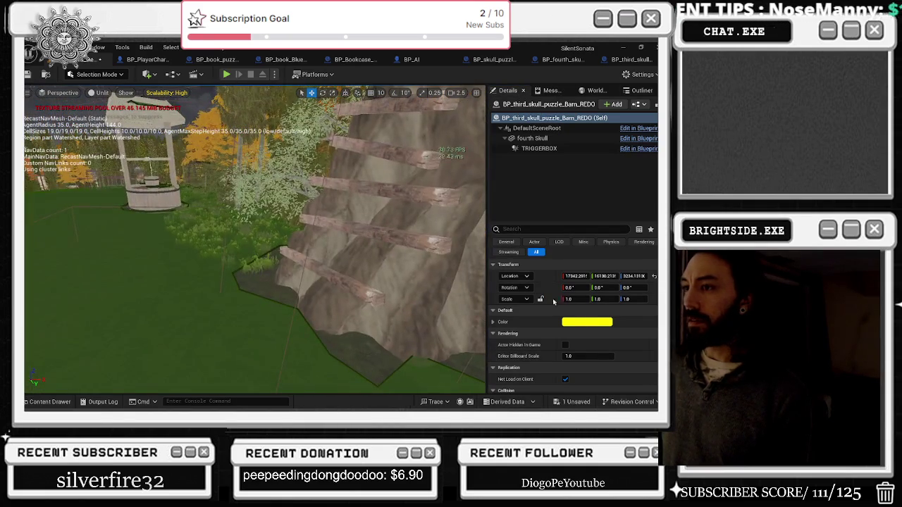
left_click(567, 403)
left_click(408, 322)
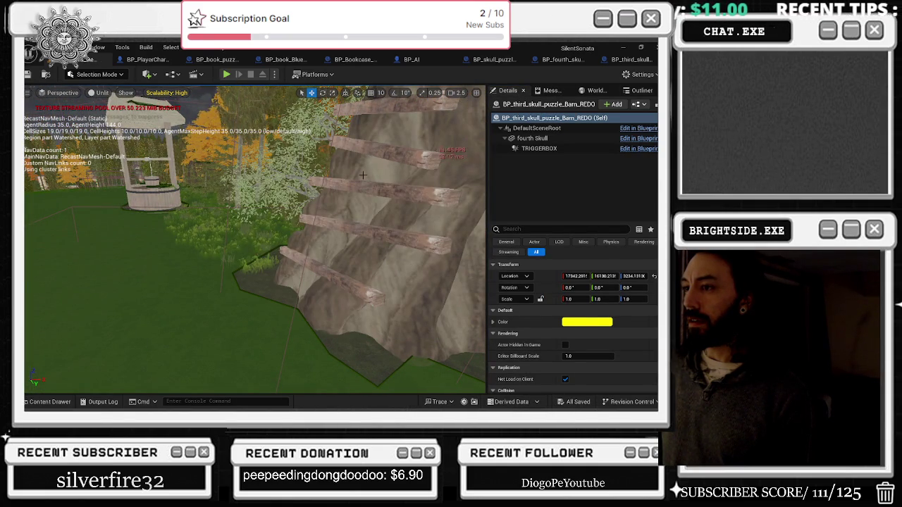
left_click(28, 75)
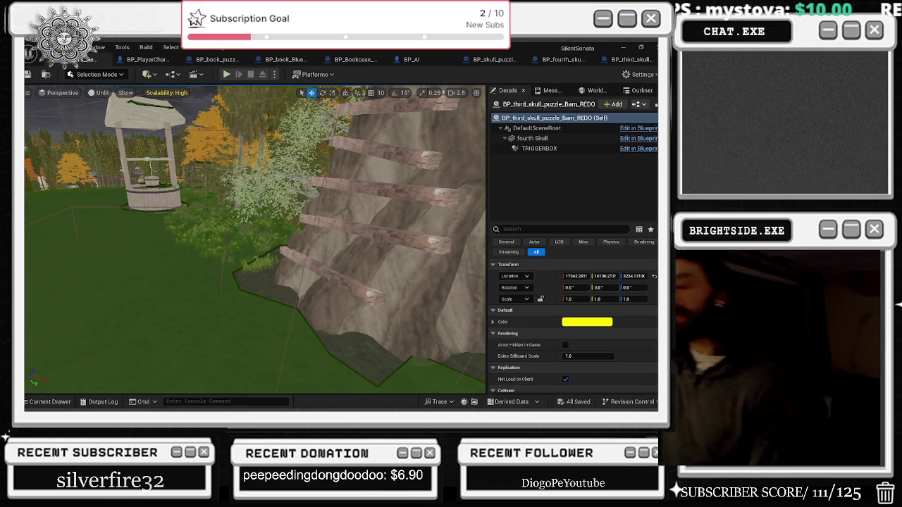
- Start Play In Editor from the toolbar Play button
left_click(226, 74)
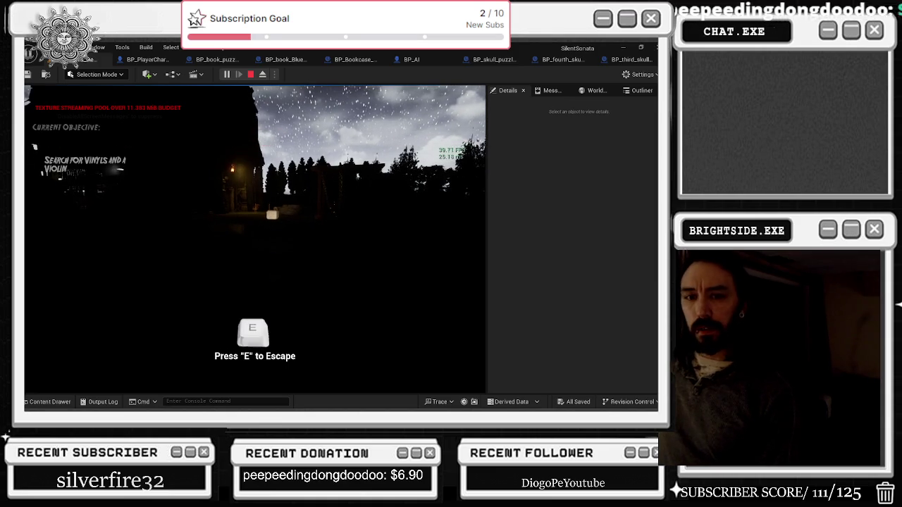
- Walk to the glowing box, pick up the skull, climb the house's red stairs, then stop the playtest
key("e")
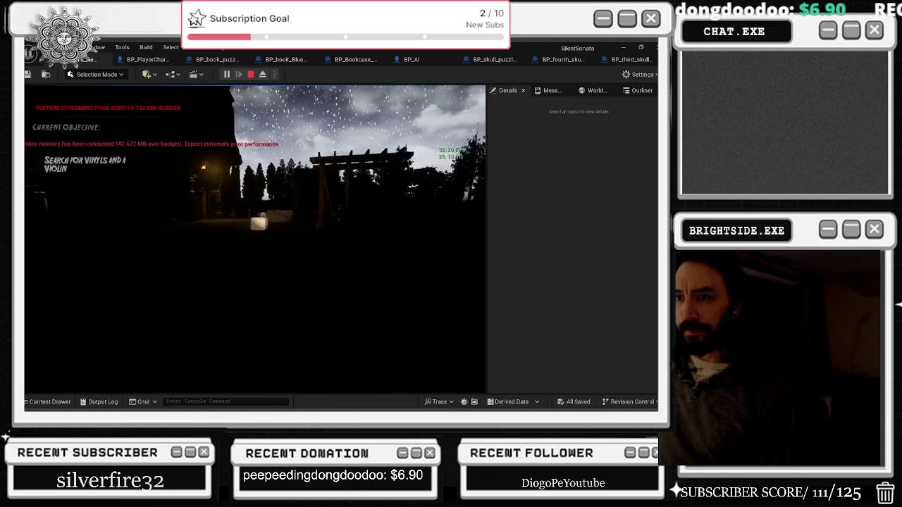
key("w")
key("s")
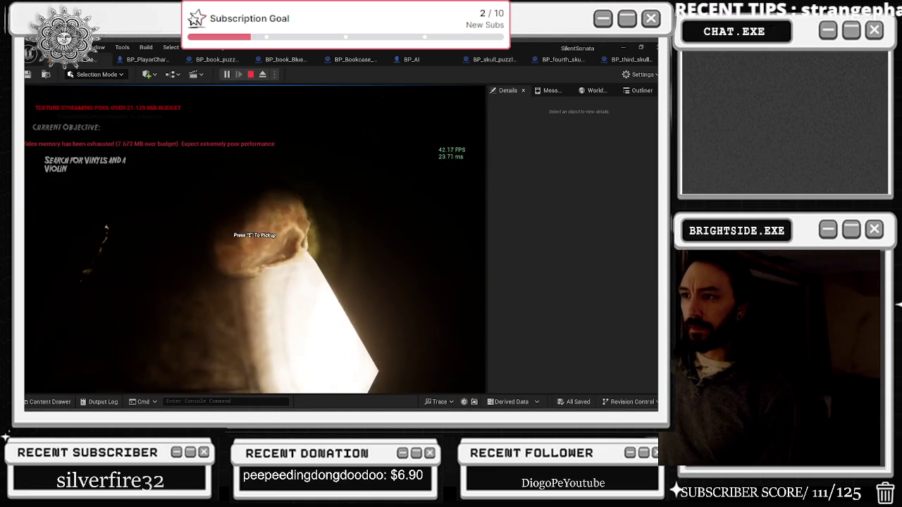
key("w")
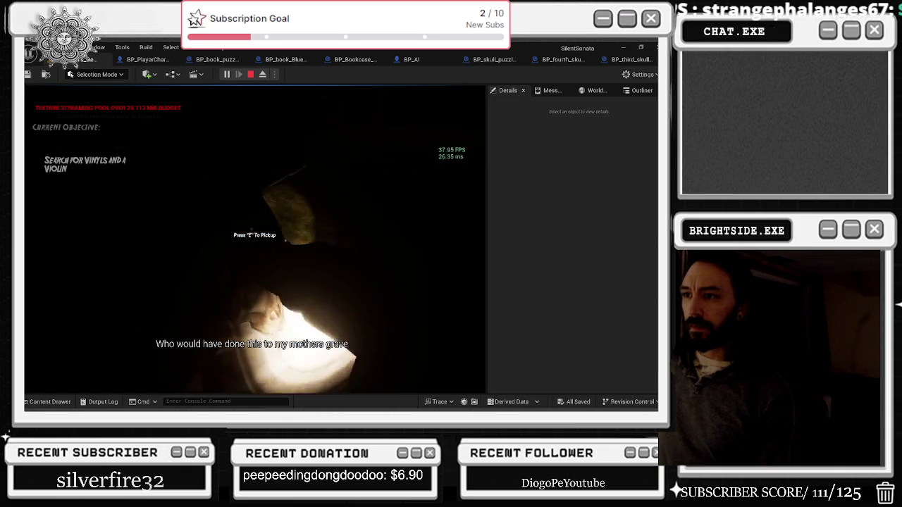
key("s")
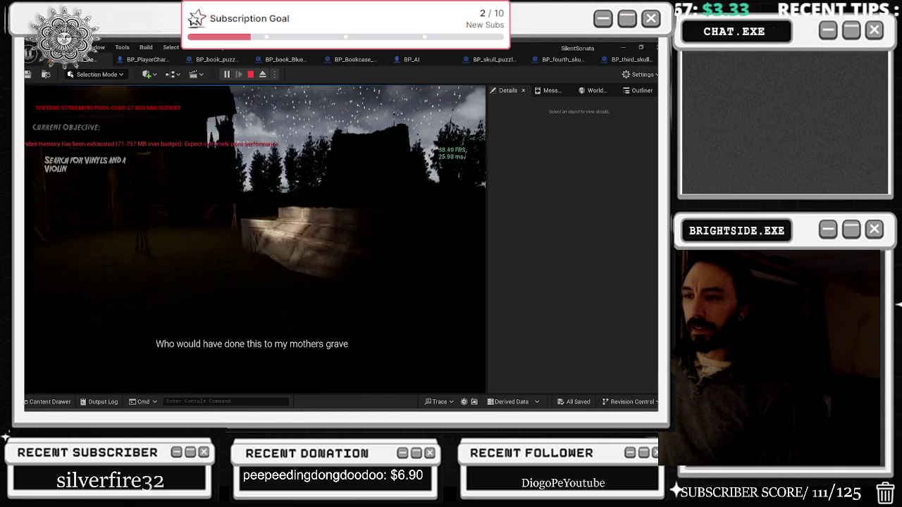
key("e")
key("e")
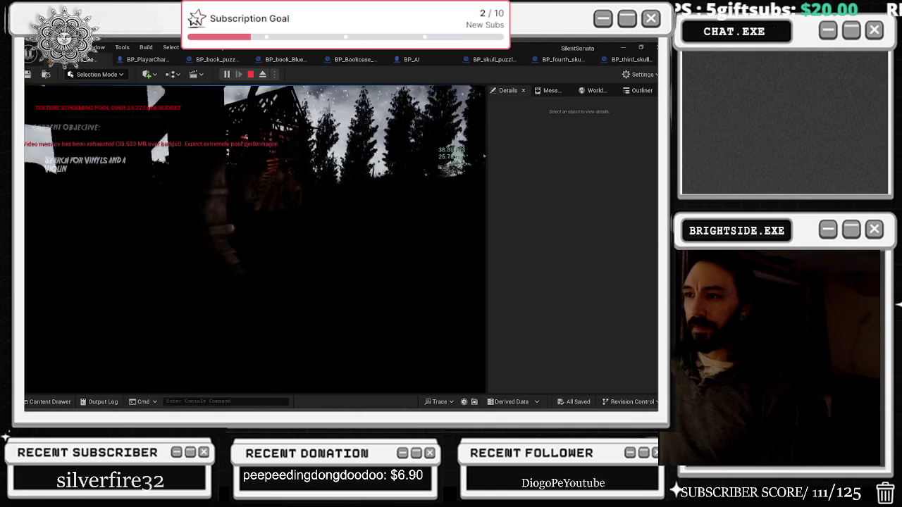
key("w")
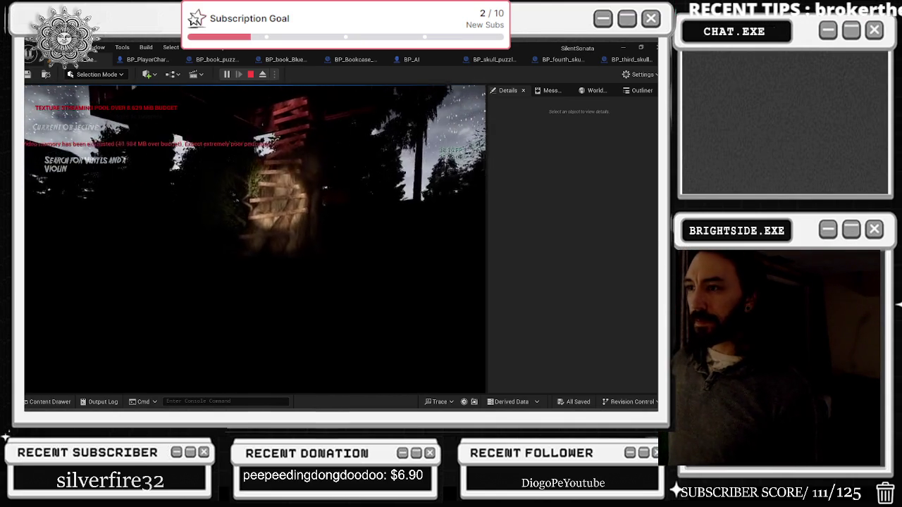
key("w")
key("w")
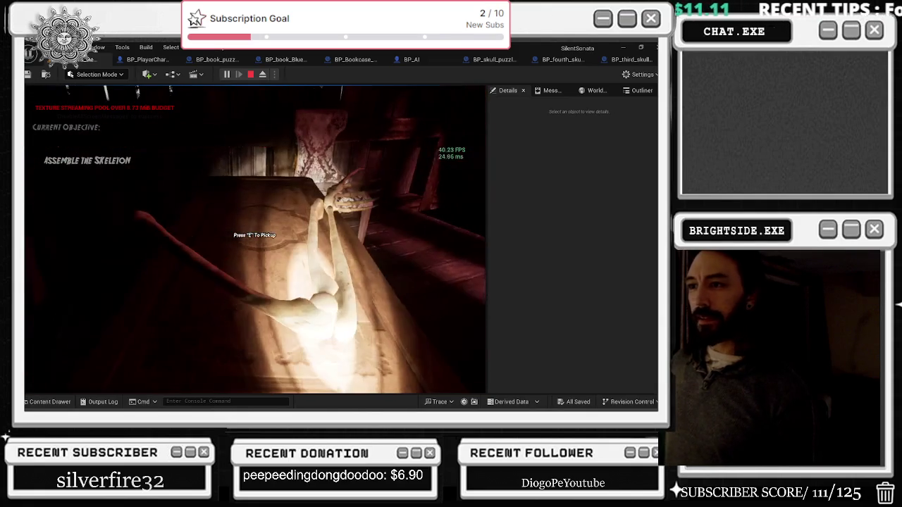
key("Escape")
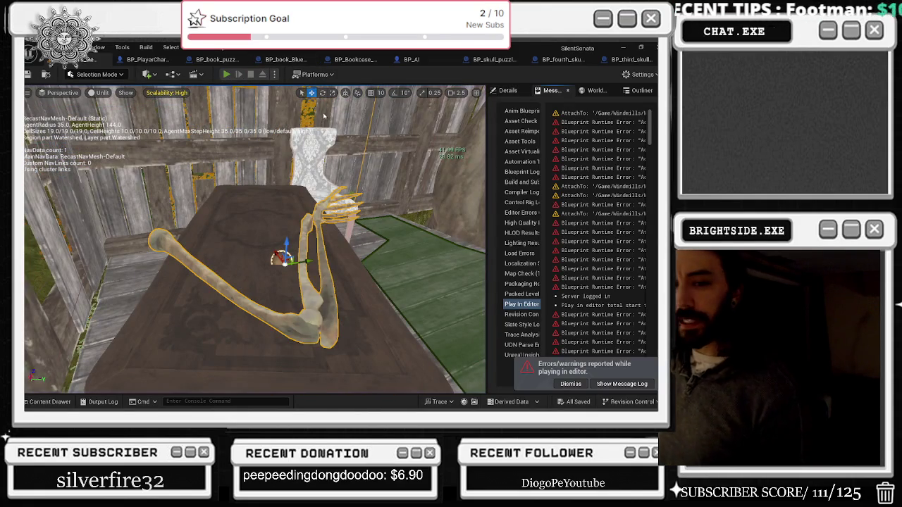
- Launch Play In Editor again with Alt+P
key("alt+p")
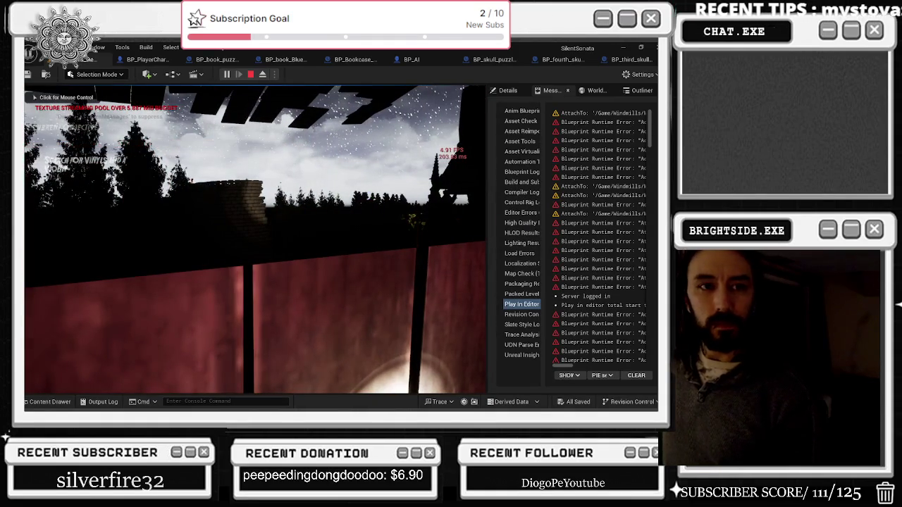
- Pick up the skeleton arm from the table, carry it to the altar, then stop the playtest
left_click(255, 239)
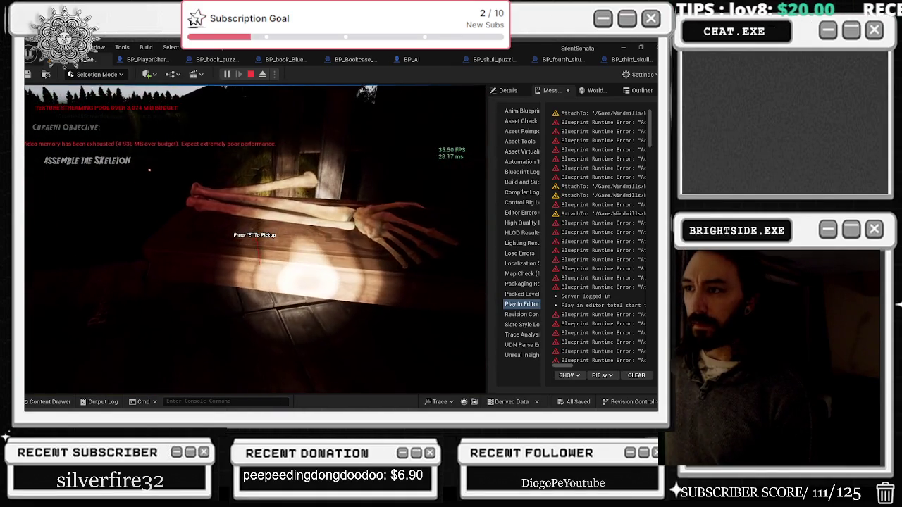
key("e")
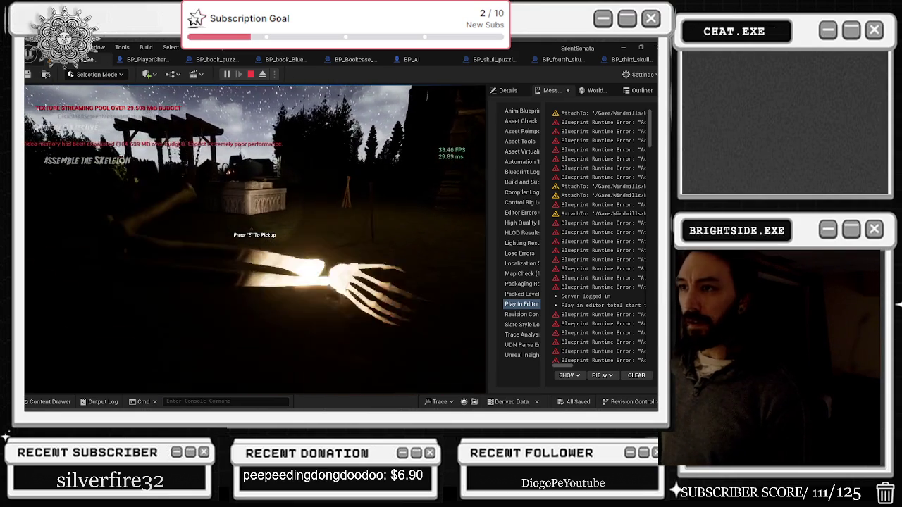
key("w")
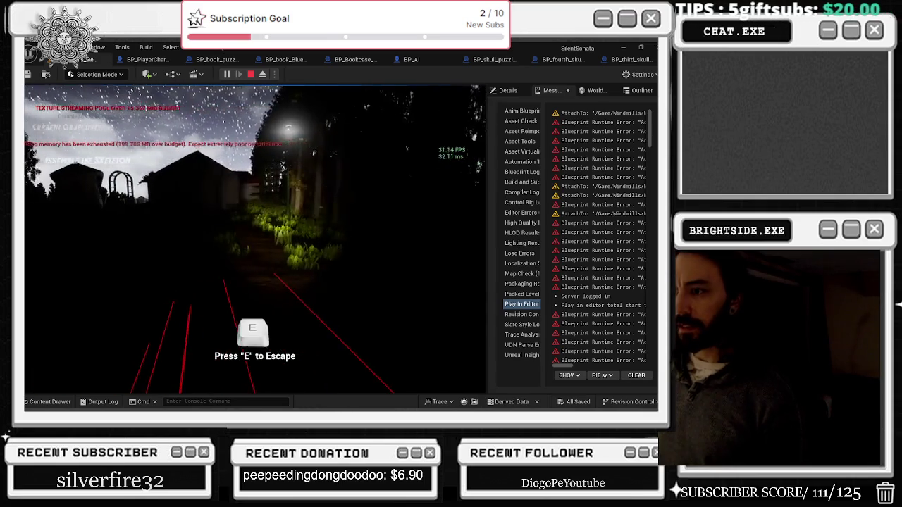
key("e")
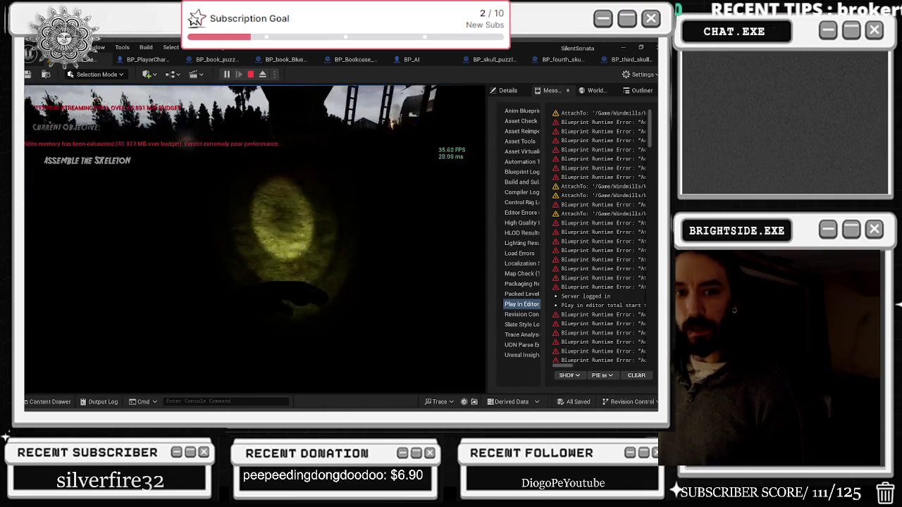
key("Escape")
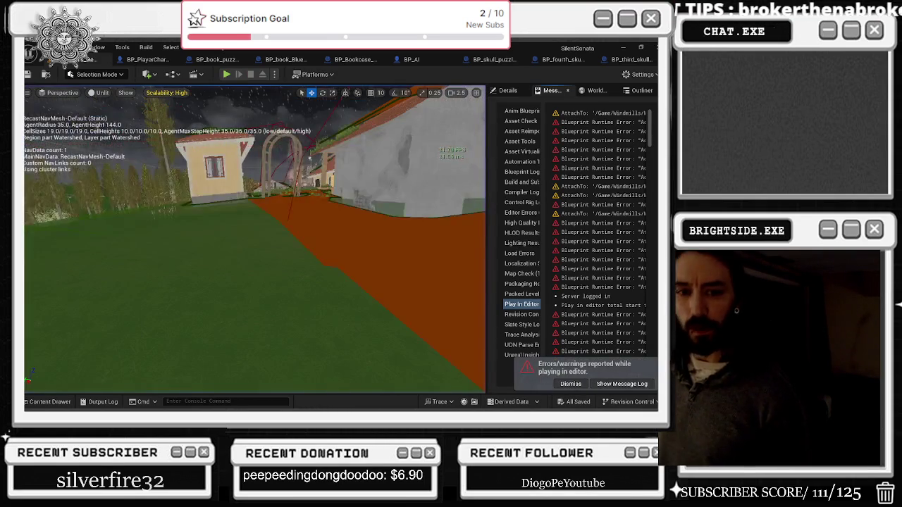
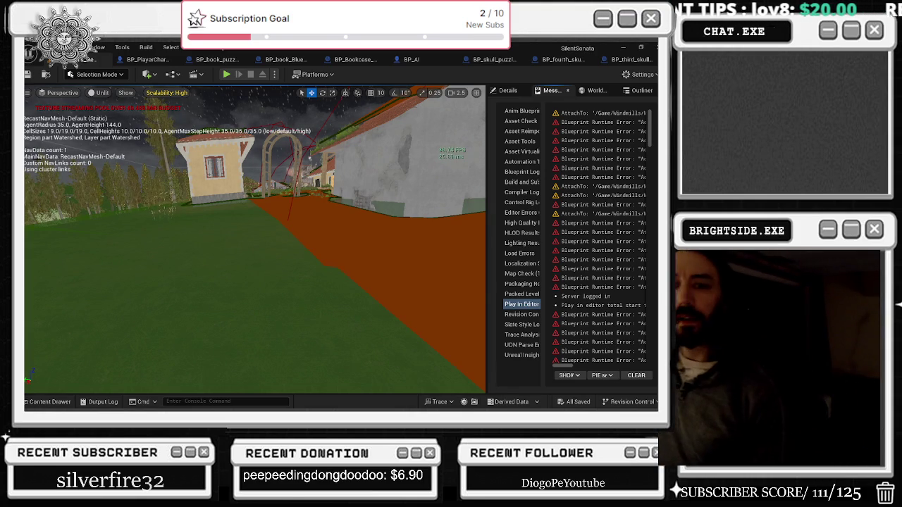
- Fly the viewport from above the village down into the treehouse interior with its table
key("f")
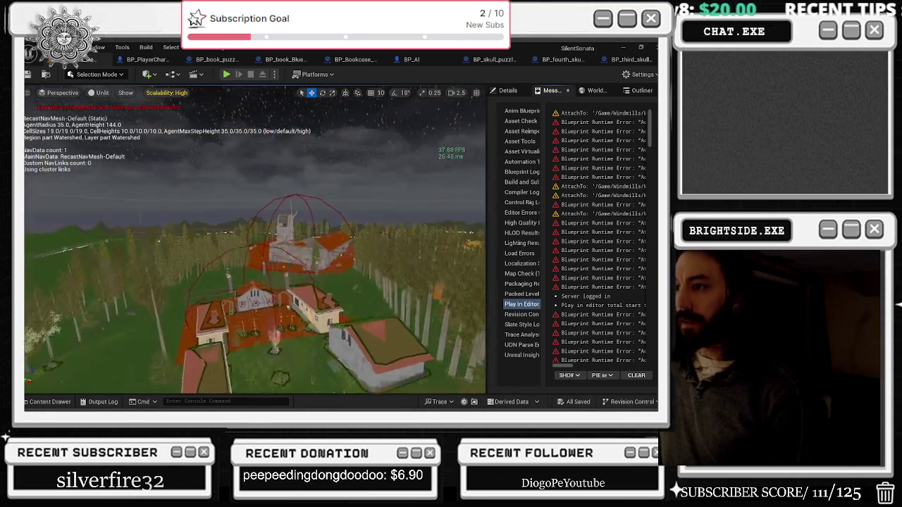
scroll(418, 318, "up", 3)
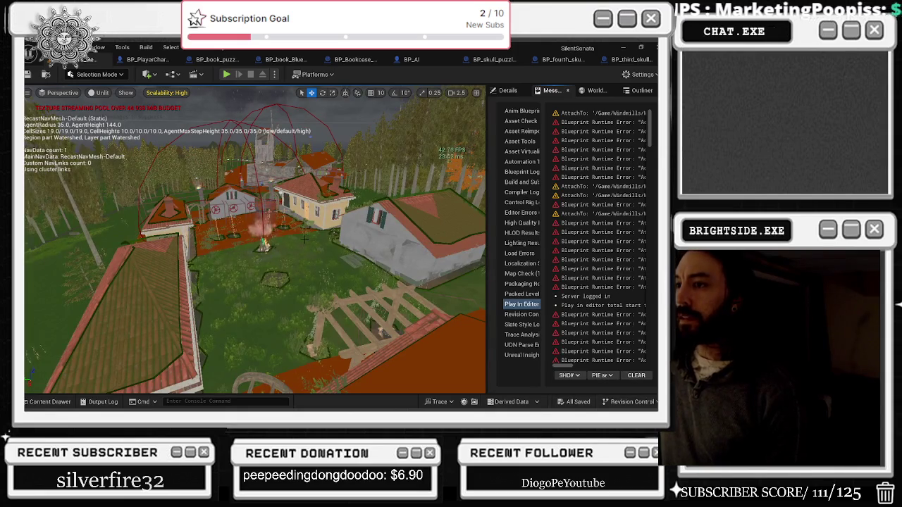
scroll(304, 240, "up", 3)
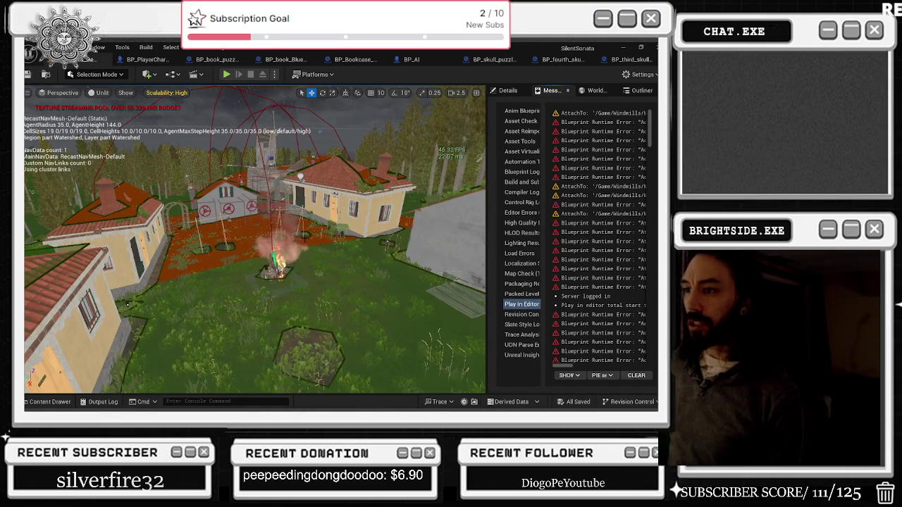
key("w")
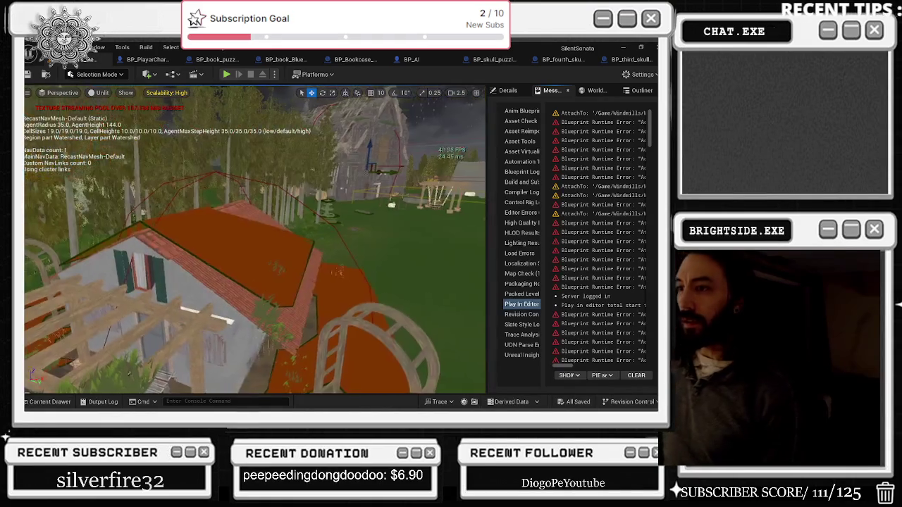
key("s")
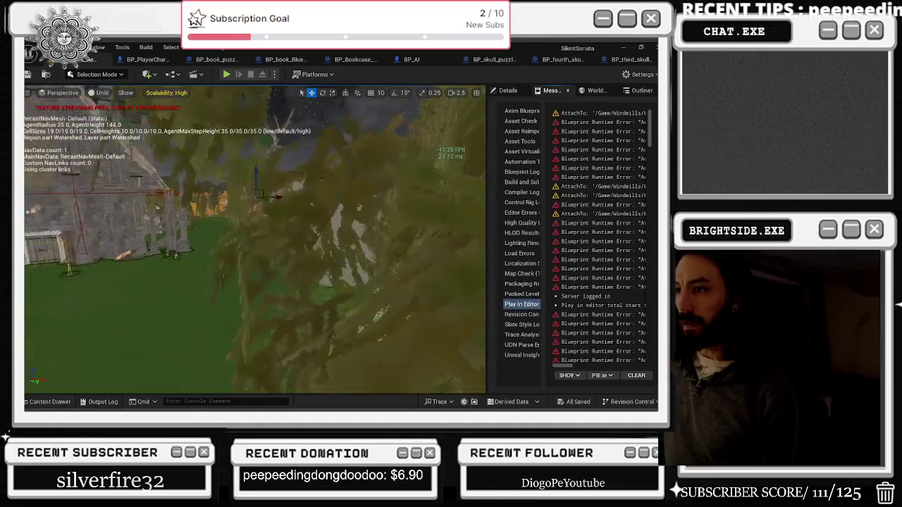
key("w")
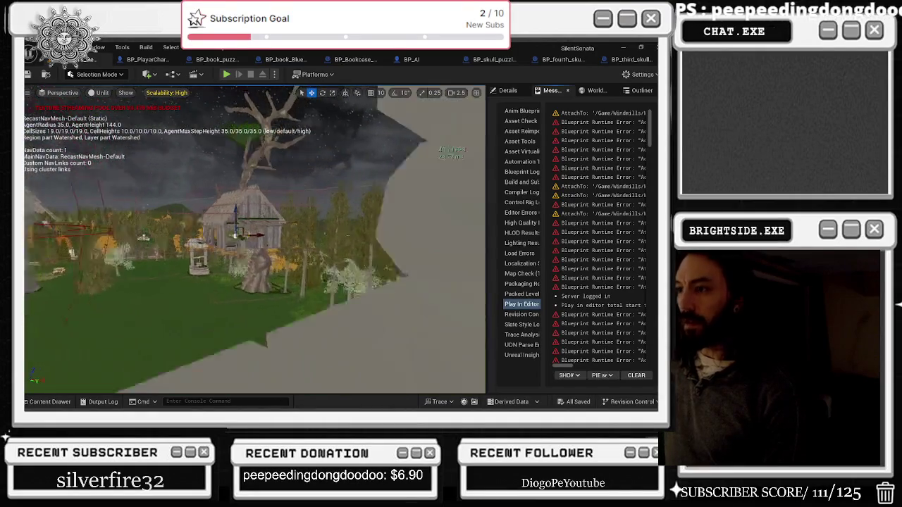
key("w")
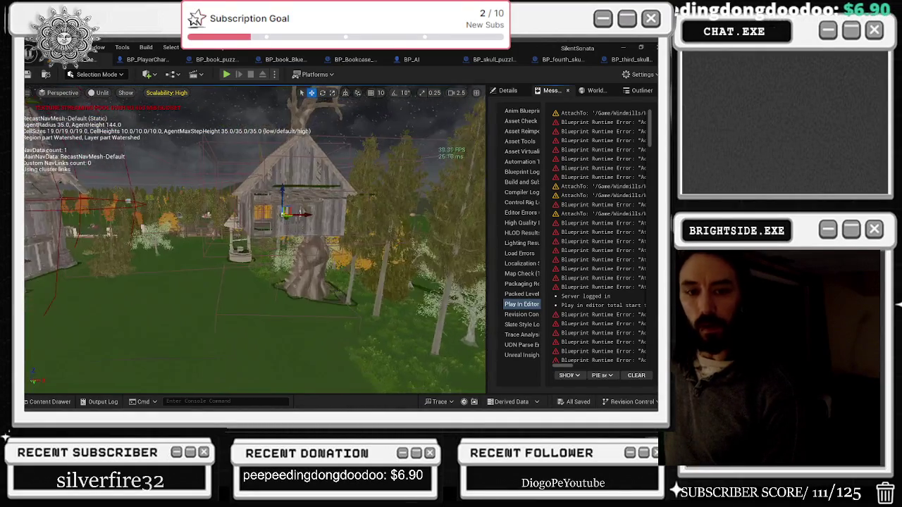
key("w")
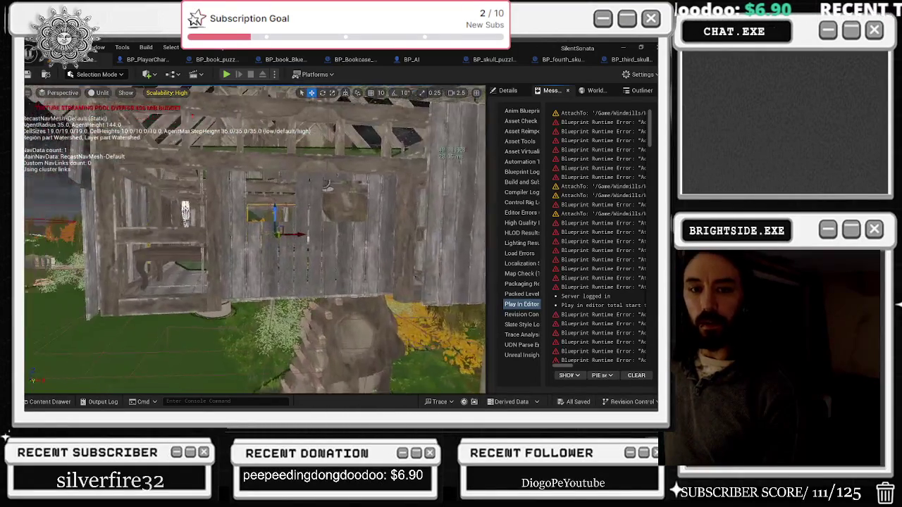
key("w")
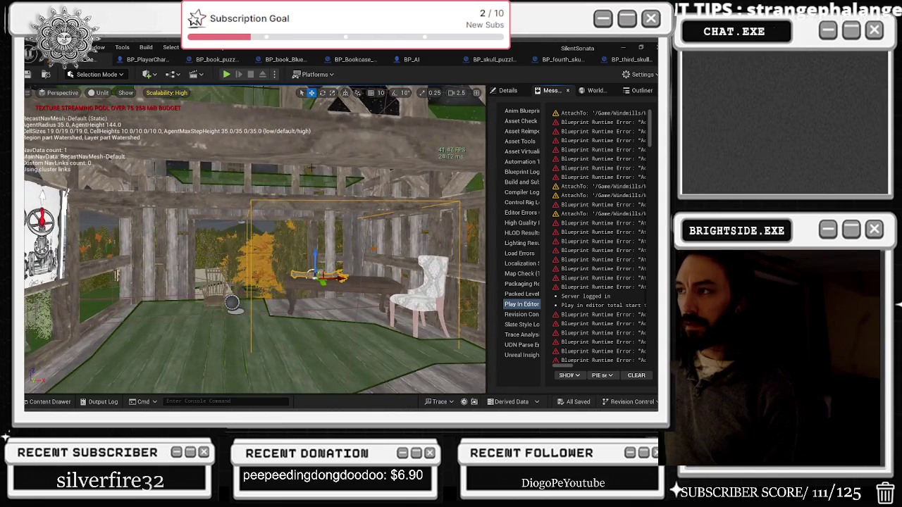
- Nudge a small getter node in the BP_third_skull_puzzle_Barn_REDO event graph
key("alt+Tab")
left_click_drag(227, 211, 219, 212)
key("alt+Tab")
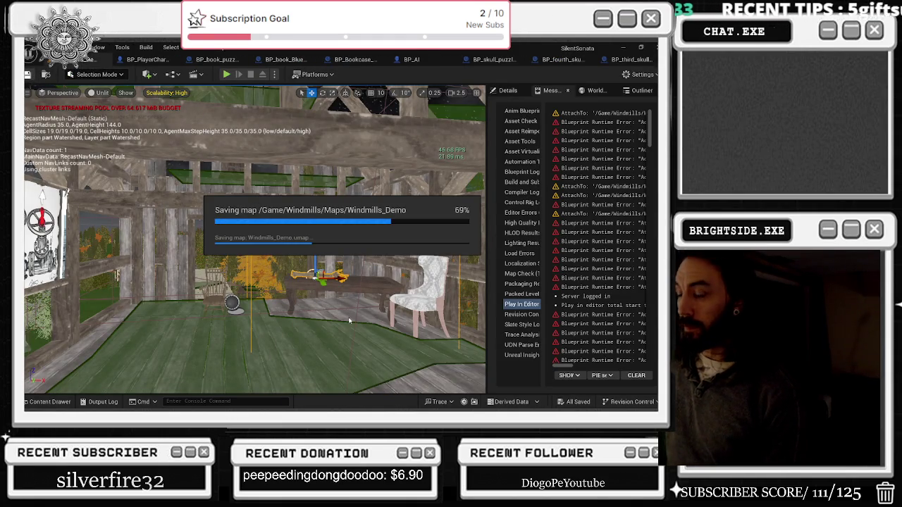
- Fly out of the barn, then select and focus the bp_Moms_Skeleton_Voice_Line trigger
mouse_move(290, 324)
left_mouse_down()
mouse_move(273, 370)
mouse_move(326, 363)
mouse_move(333, 372)
left_mouse_up()
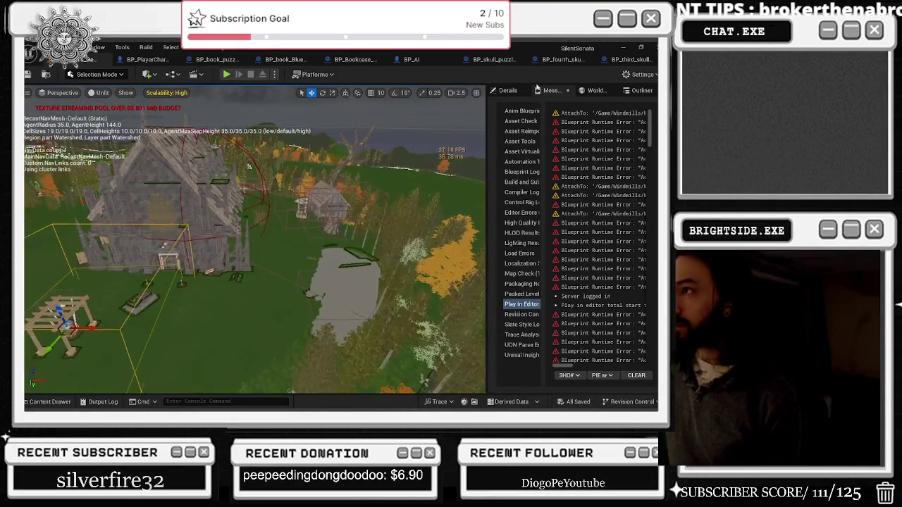
left_click(506, 90)
key("f")
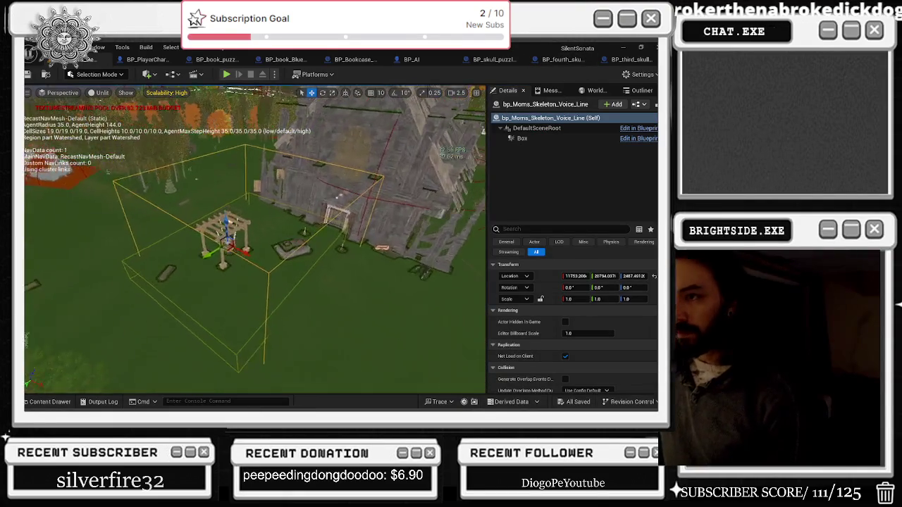
- Open the trigger's blueprint and add a Delay node after Add to Viewport
key("ctrl+e")
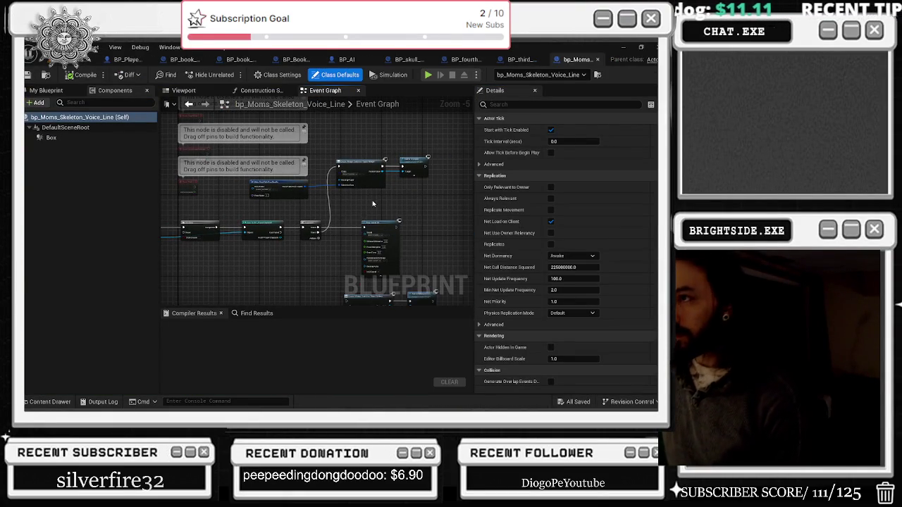
scroll(374, 204, "up", 1)
mouse_move(374, 203)
left_mouse_down()
mouse_move(394, 134)
mouse_move(439, 141)
mouse_move(419, 211)
mouse_move(437, 225)
mouse_move(354, 193)
mouse_move(395, 211)
mouse_move(446, 144)
left_mouse_up()
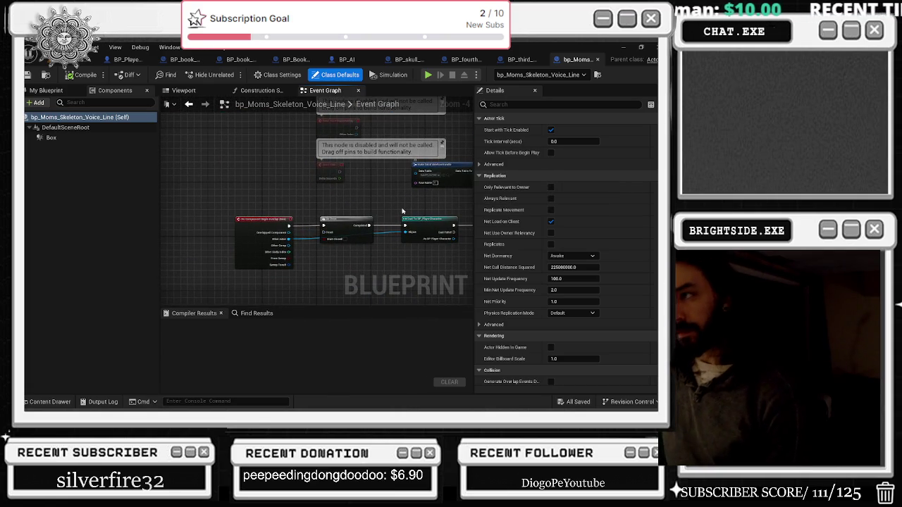
left_click_drag(396, 209, 159, 168)
mouse_move(373, 179)
left_mouse_down()
mouse_move(303, 197)
mouse_move(345, 176)
mouse_move(354, 149)
left_mouse_up()
key("d")
left_click(335, 148)
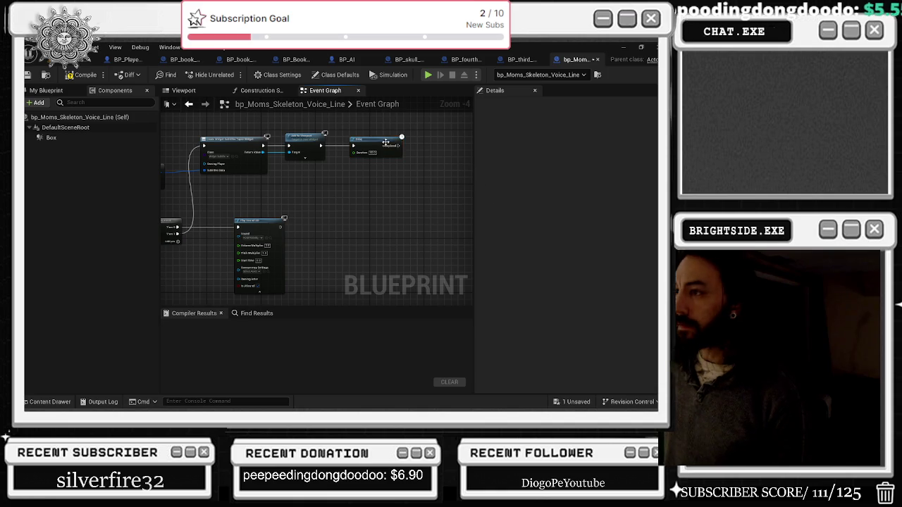
- Chain a Destroy Actor node after the Delay, compile, and select the stone altar
left_click_drag(396, 146, 410, 148)
type("dest")
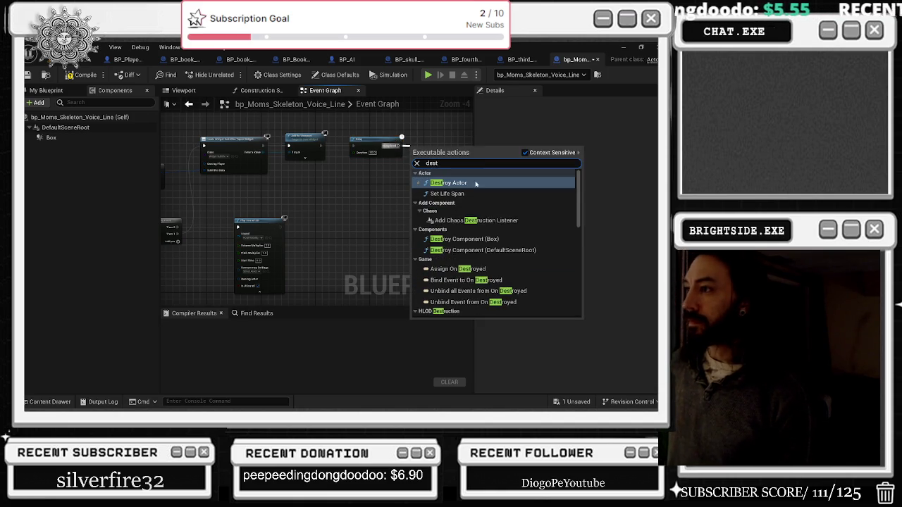
left_click(476, 183)
left_click(81, 75)
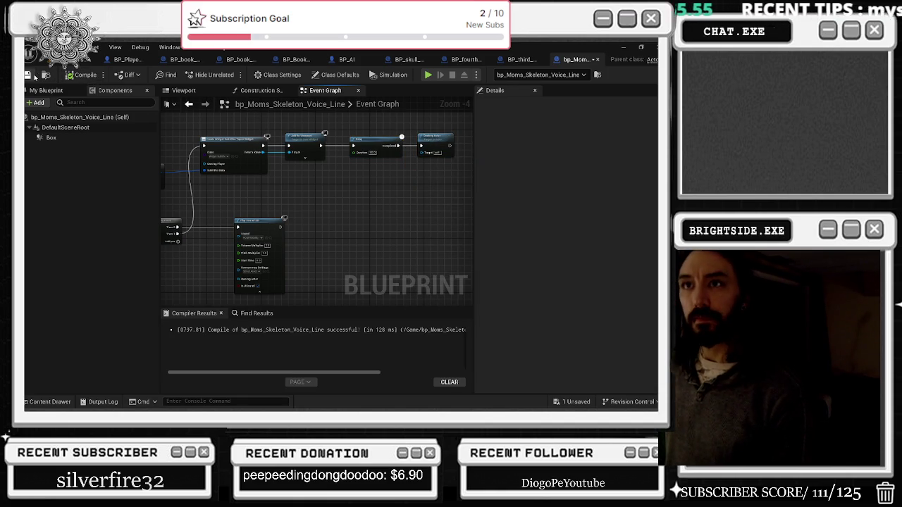
left_click(88, 60)
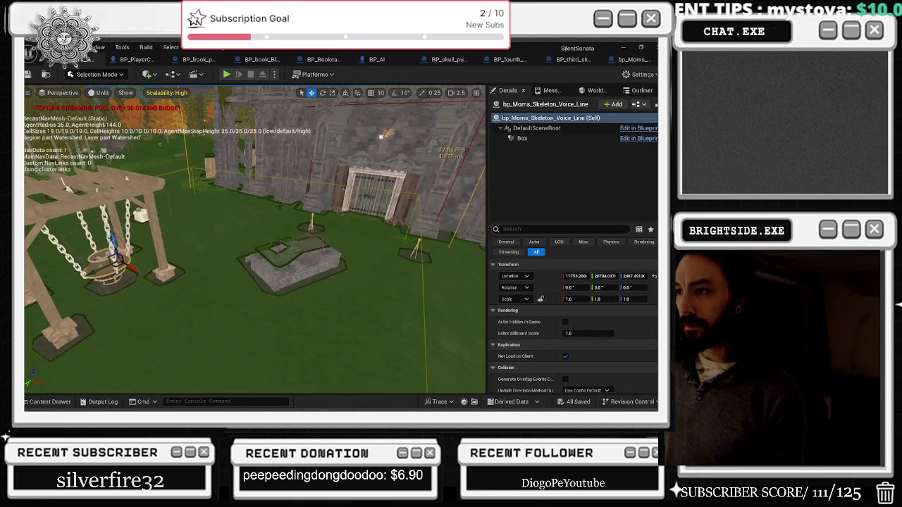
left_click(295, 262)
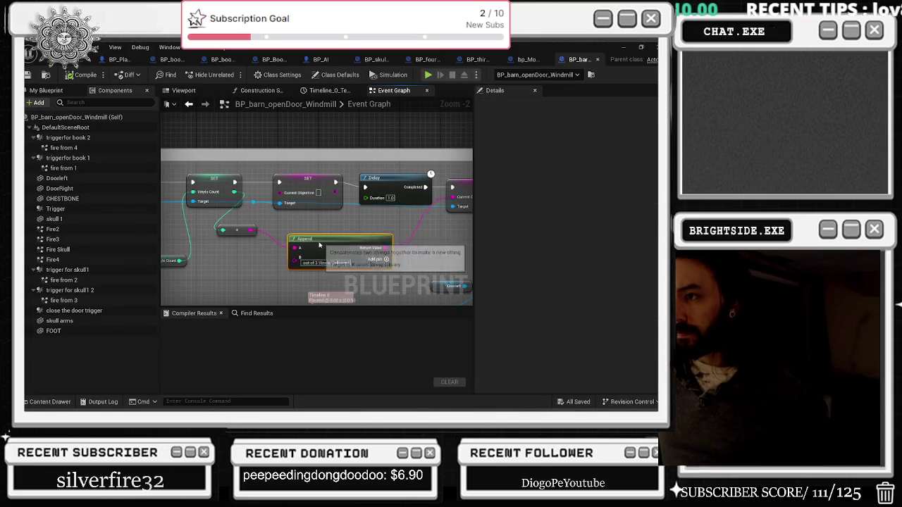
- Rearrange the currentObjective SET, Vinyls Count getter and Append nodes in the barn door graph
left_click(322, 240)
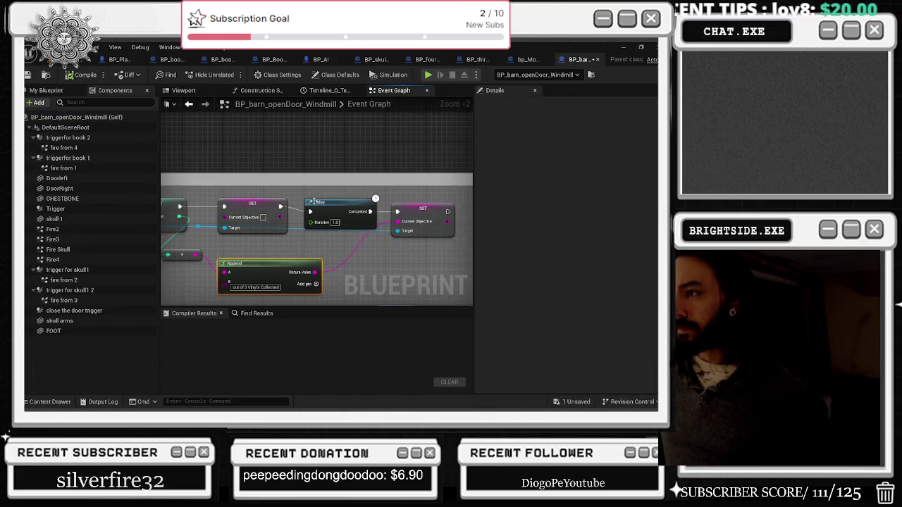
left_click(293, 206)
mouse_move(357, 222)
left_mouse_down()
mouse_move(372, 216)
mouse_move(381, 247)
mouse_move(451, 282)
left_mouse_up()
left_click_drag(397, 134, 223, 130)
mouse_move(260, 226)
left_mouse_down()
mouse_move(264, 203)
mouse_move(180, 211)
left_mouse_up()
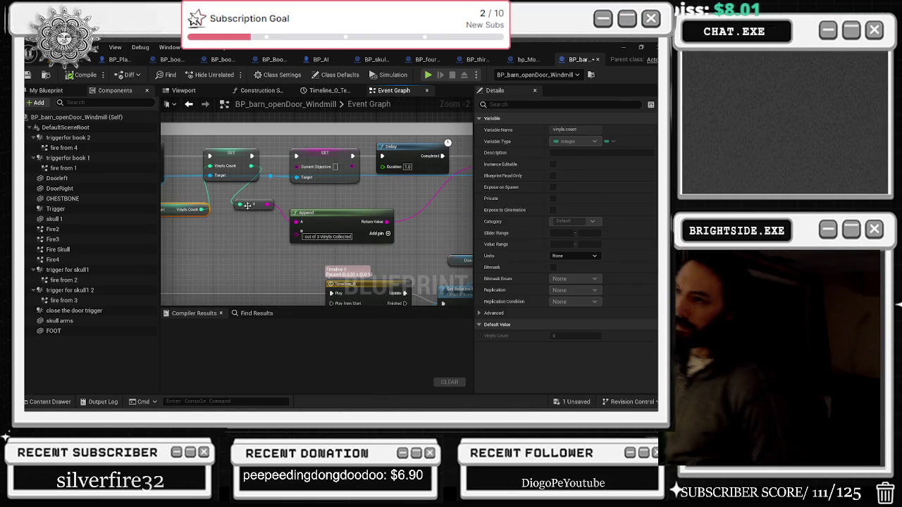
left_click_drag(310, 219, 336, 213)
left_click_drag(460, 195, 318, 177)
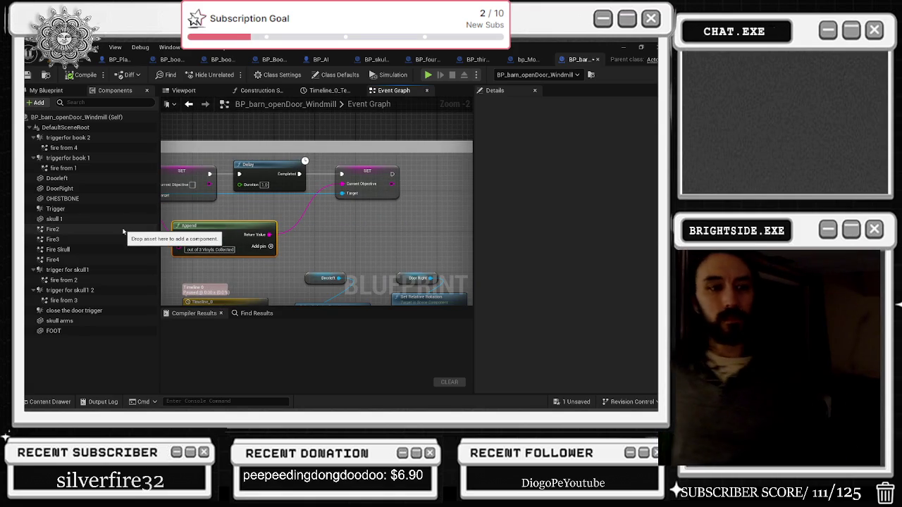
- Widen the 'on completed' comment leftward to enclose the cast and Vinyls Count nodes
mouse_move(330, 244)
left_mouse_down()
mouse_move(350, 278)
mouse_move(392, 250)
left_mouse_up()
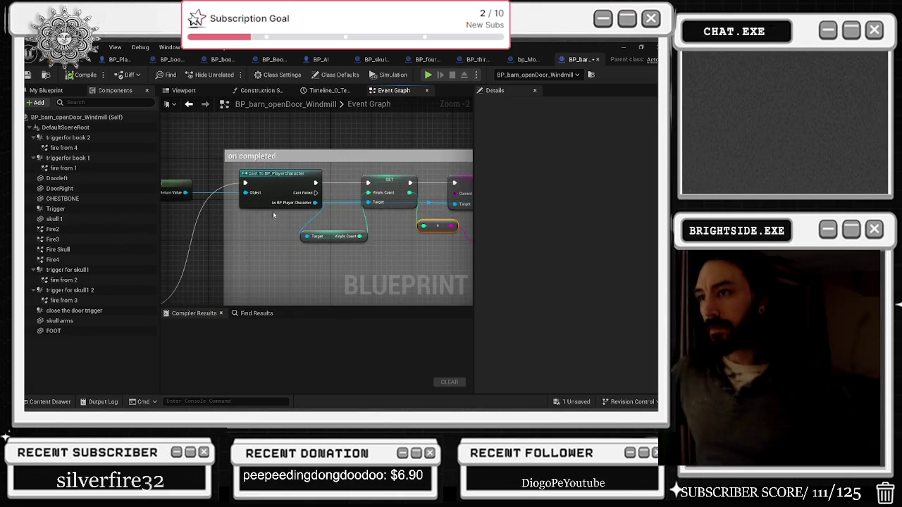
scroll(274, 205, "down", 4)
mouse_move(251, 239)
left_mouse_down()
mouse_move(162, 237)
mouse_move(172, 235)
left_mouse_up()
left_click(364, 209)
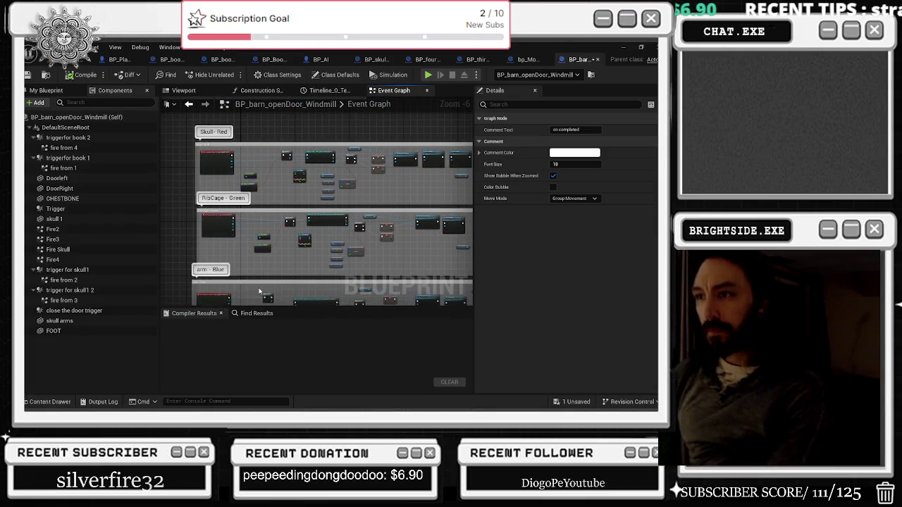
scroll(348, 173, "up", 5)
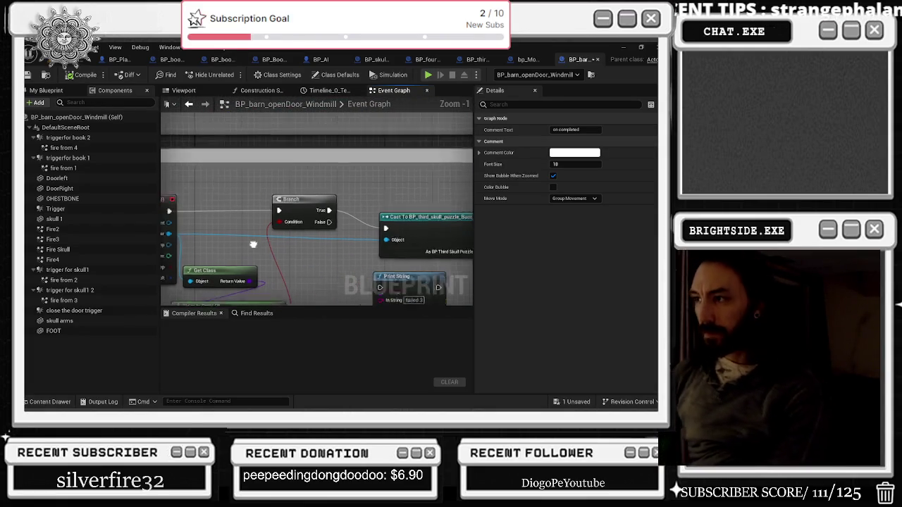
mouse_move(348, 178)
left_mouse_down()
mouse_move(429, 193)
mouse_move(359, 204)
mouse_move(159, 275)
left_mouse_up()
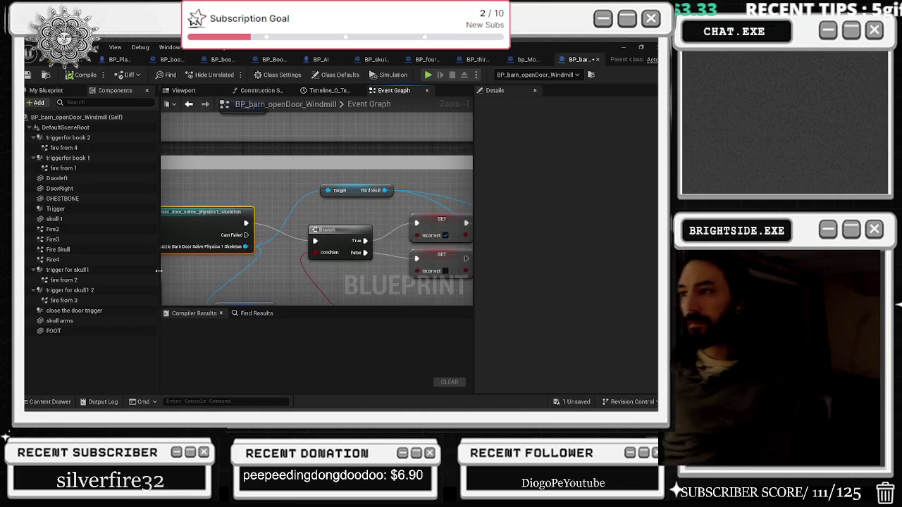
left_click_drag(236, 266, 197, 211)
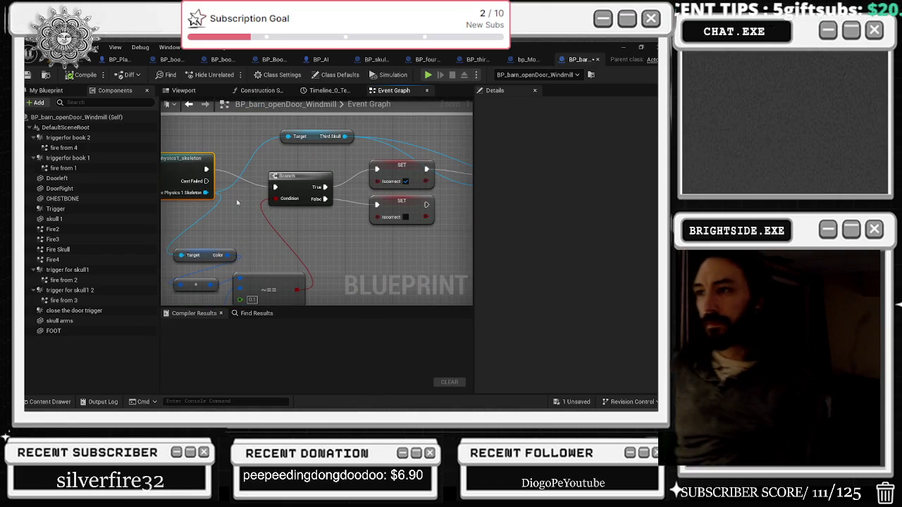
mouse_move(319, 242)
left_mouse_down()
mouse_move(316, 202)
mouse_move(469, 219)
left_mouse_up()
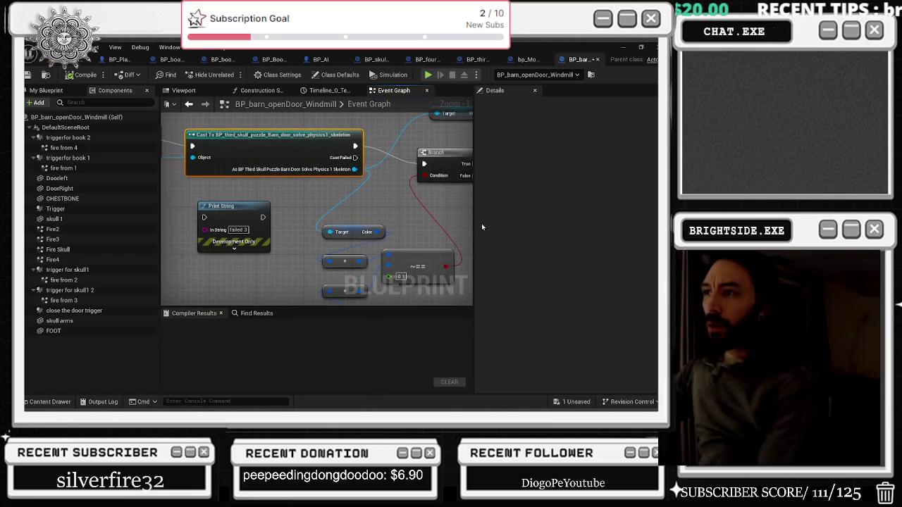
mouse_move(363, 226)
left_mouse_down()
mouse_move(306, 215)
mouse_move(298, 256)
mouse_move(235, 207)
mouse_move(141, 211)
mouse_move(371, 226)
mouse_move(364, 251)
left_mouse_up()
scroll(402, 233, "down", 2)
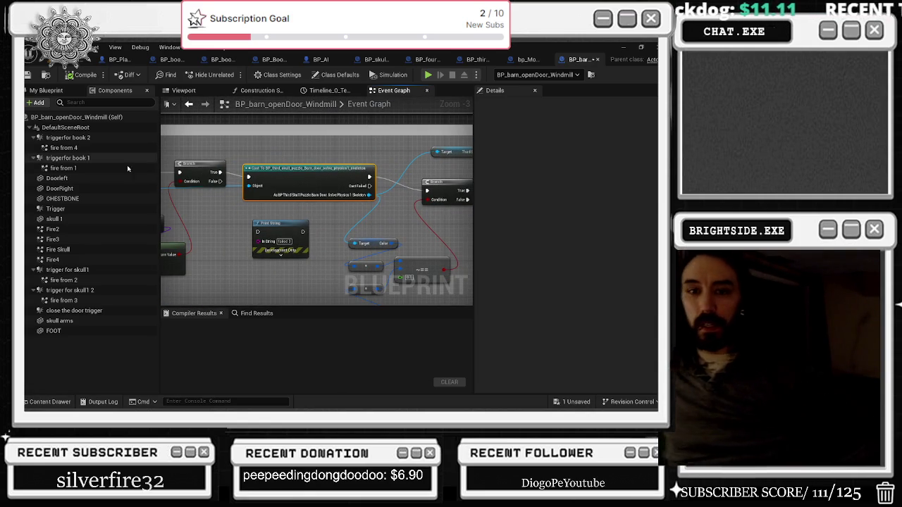
left_click_drag(207, 154, 365, 167)
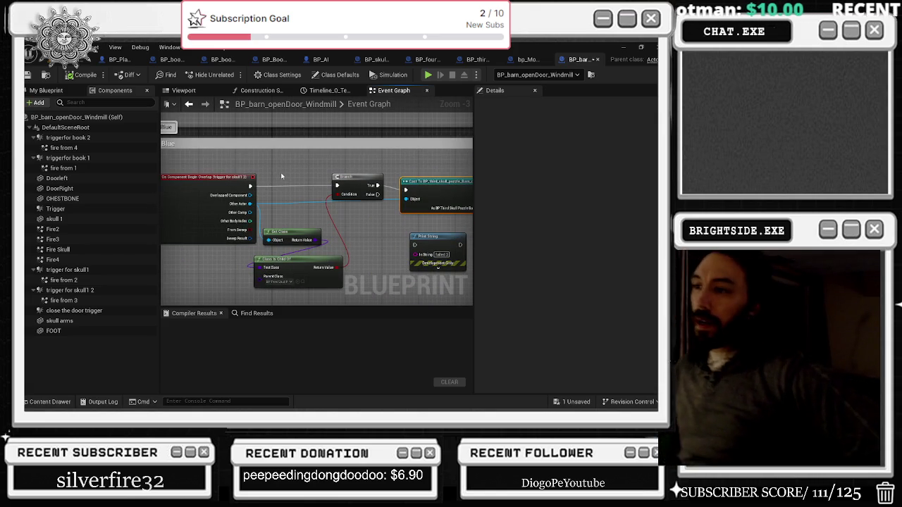
- Inspect the skull trigger's Cast, Branch, Get Class and Class Is Child Of nodes
left_click_drag(344, 173, 370, 192)
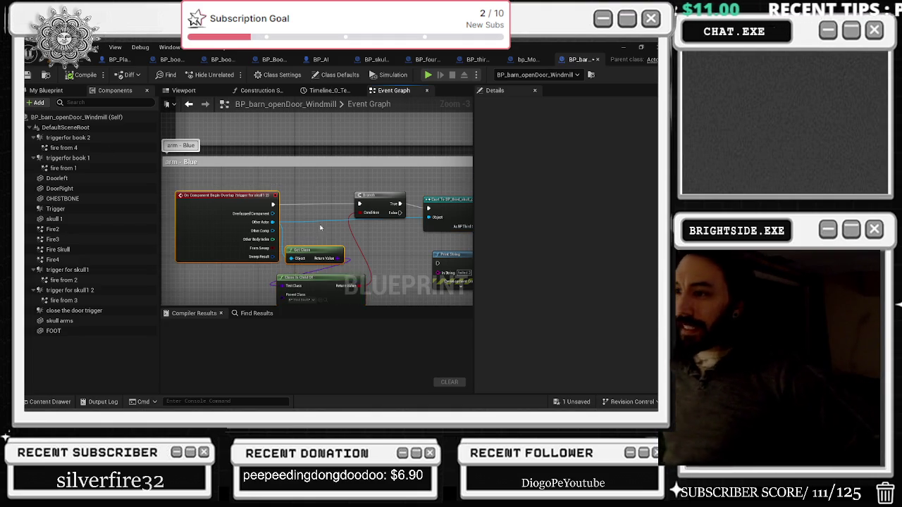
left_click_drag(234, 241, 300, 268)
scroll(310, 233, "up", 1)
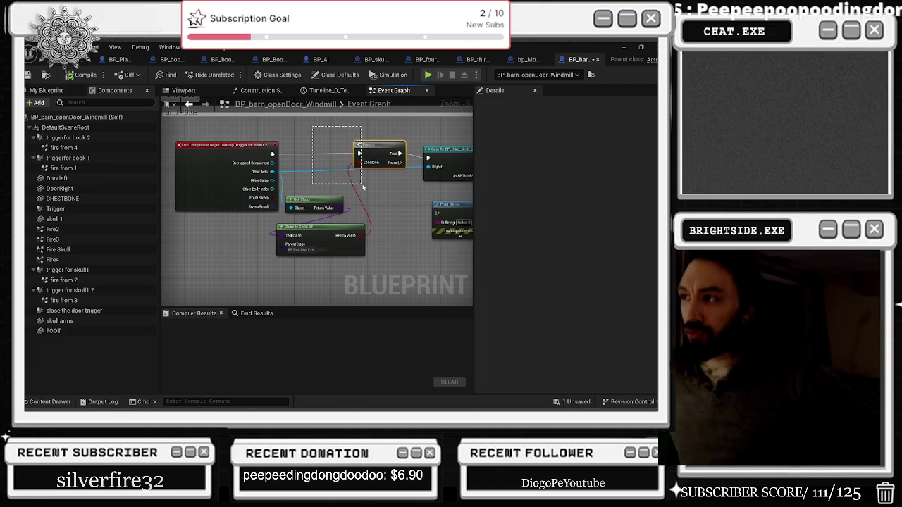
scroll(314, 170, "down", 1)
left_click(314, 171)
left_click_drag(314, 170, 371, 173)
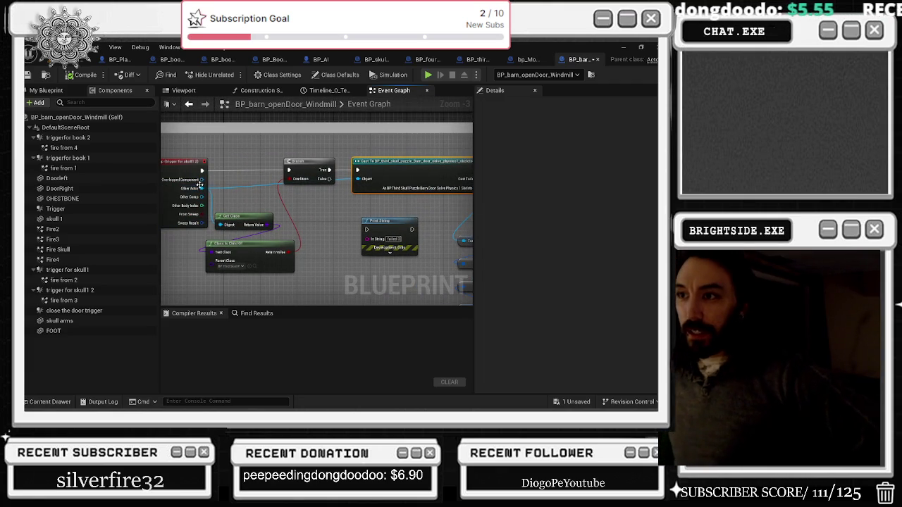
left_click_drag(342, 146, 260, 158)
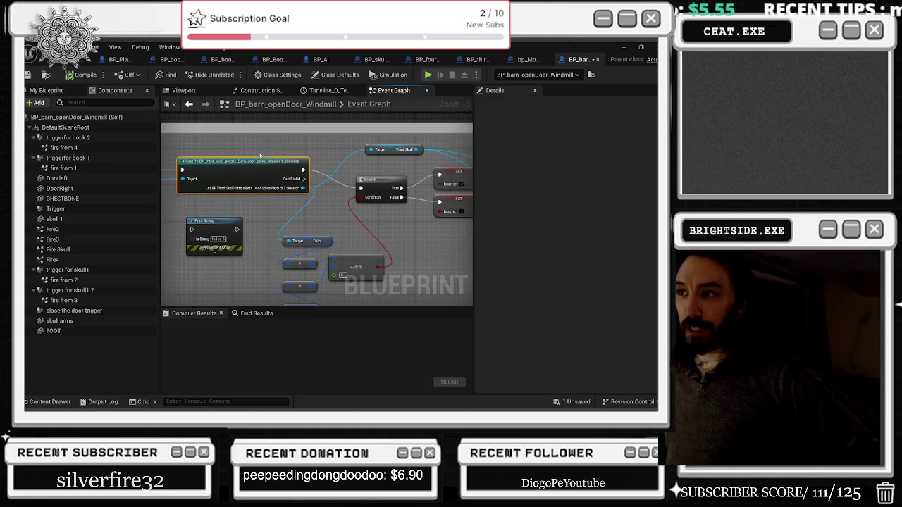
scroll(323, 177, "up", 2)
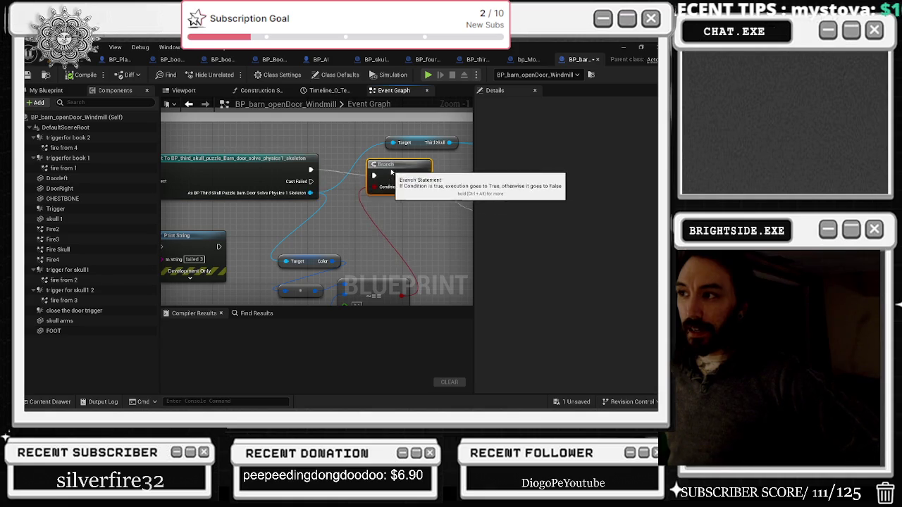
left_click_drag(375, 189, 467, 227)
left_click_drag(254, 148, 322, 282)
left_click_drag(376, 189, 233, 176)
left_click(299, 169)
scroll(299, 169, "down", 2)
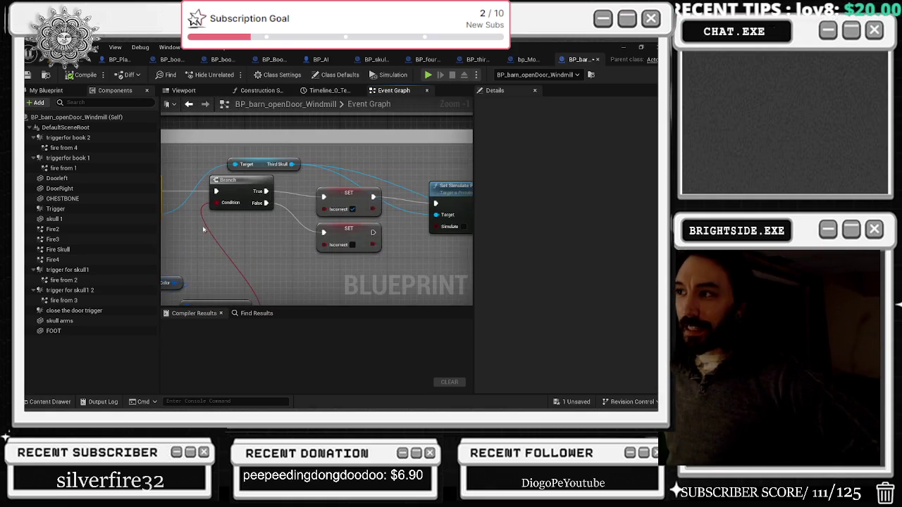
scroll(229, 214, "up", 2)
- Tidy the third skull section, shifting the two SET iscorrect nodes and the Branch right
left_click_drag(394, 271, 254, 184)
scroll(348, 269, "down", 2)
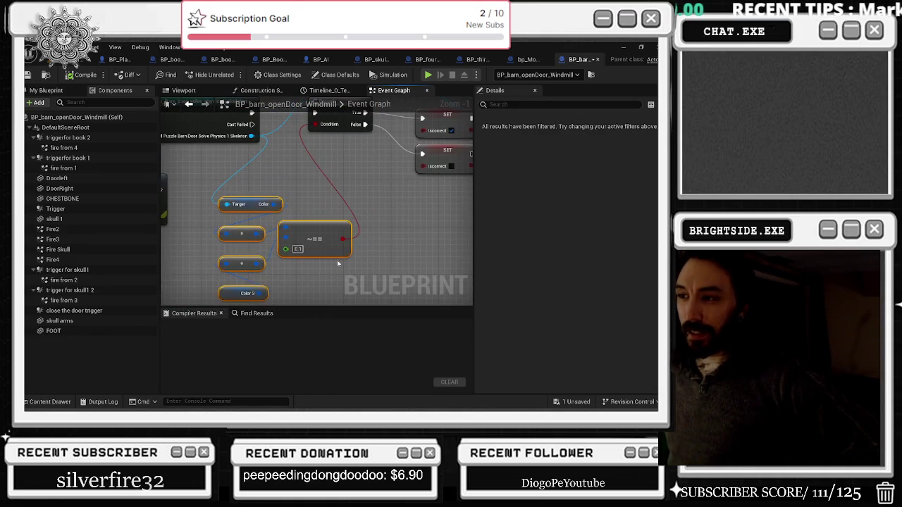
scroll(265, 222, "up", 2)
scroll(265, 221, "down", 1)
scroll(281, 222, "up", 1)
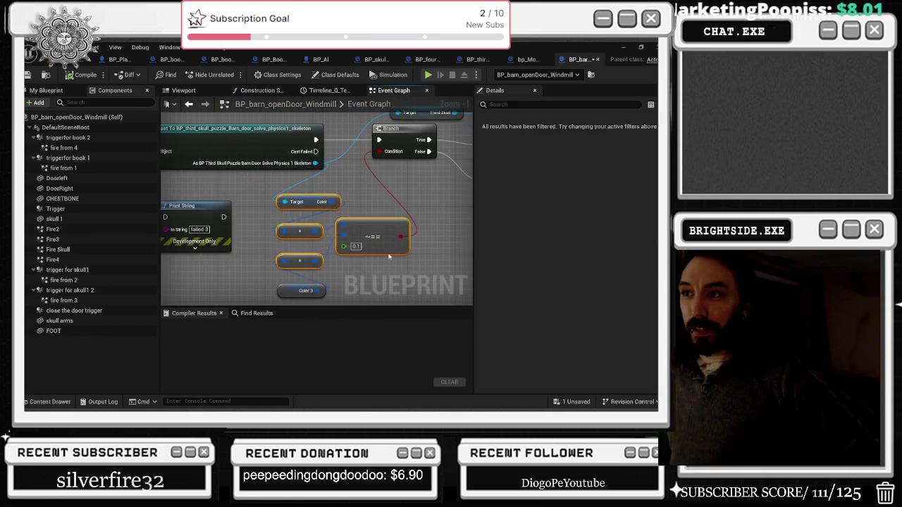
scroll(288, 236, "down", 3)
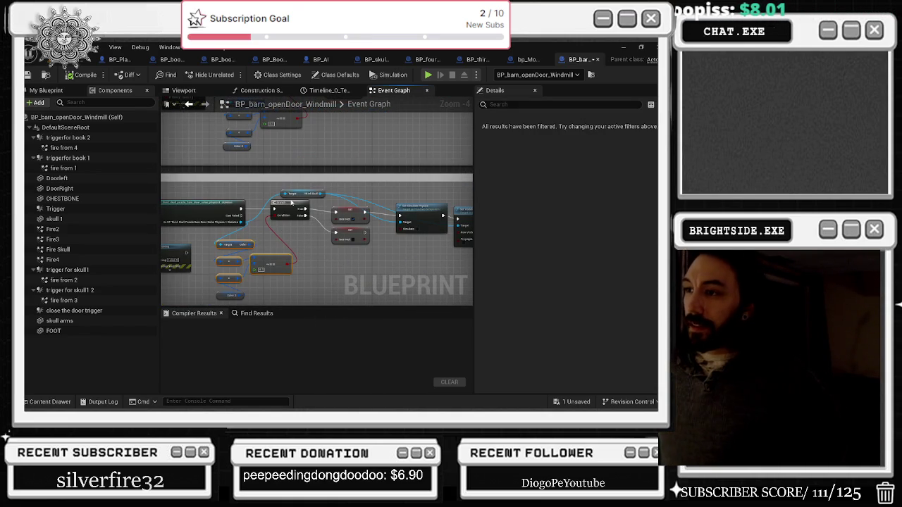
left_click(302, 193)
scroll(211, 204, "down", 1)
scroll(183, 204, "up", 1)
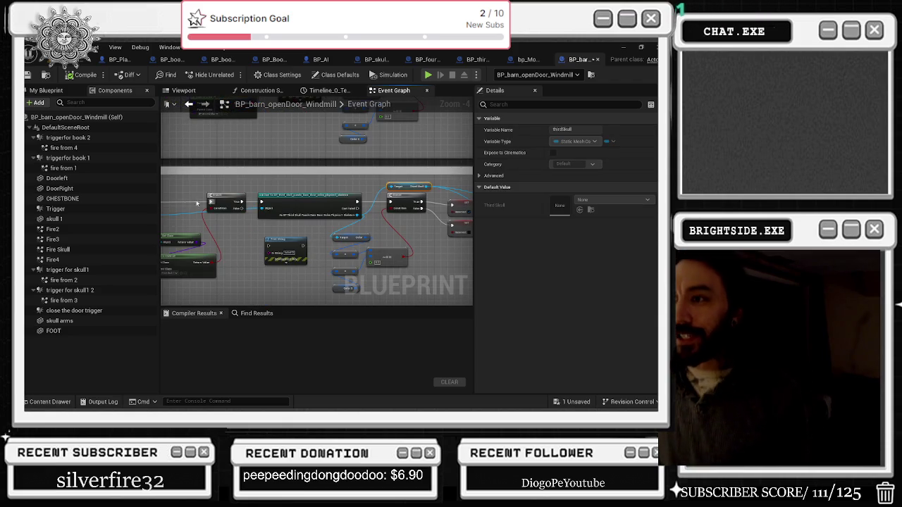
mouse_move(197, 187)
left_mouse_down()
mouse_move(307, 266)
mouse_move(303, 276)
mouse_move(365, 281)
mouse_move(373, 290)
left_mouse_up()
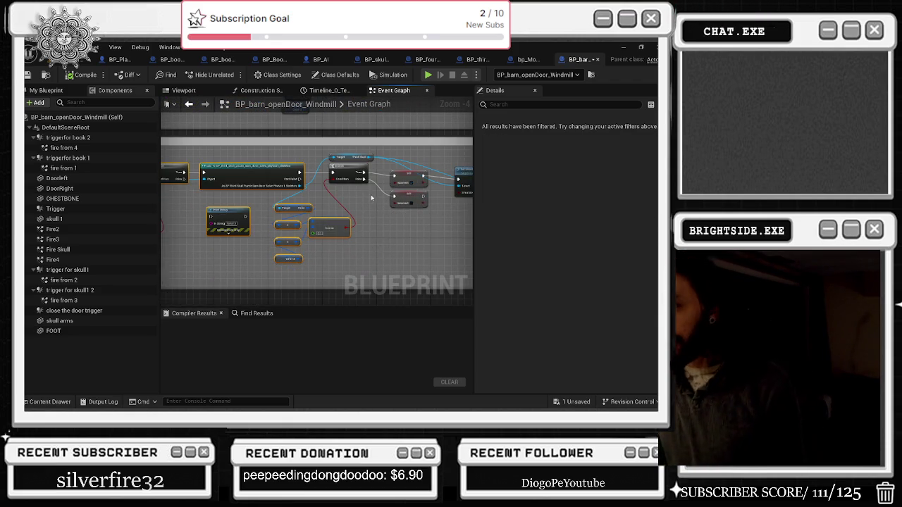
scroll(371, 198, "up", 1)
left_click_drag(335, 173, 356, 230)
left_click_drag(346, 187, 352, 188)
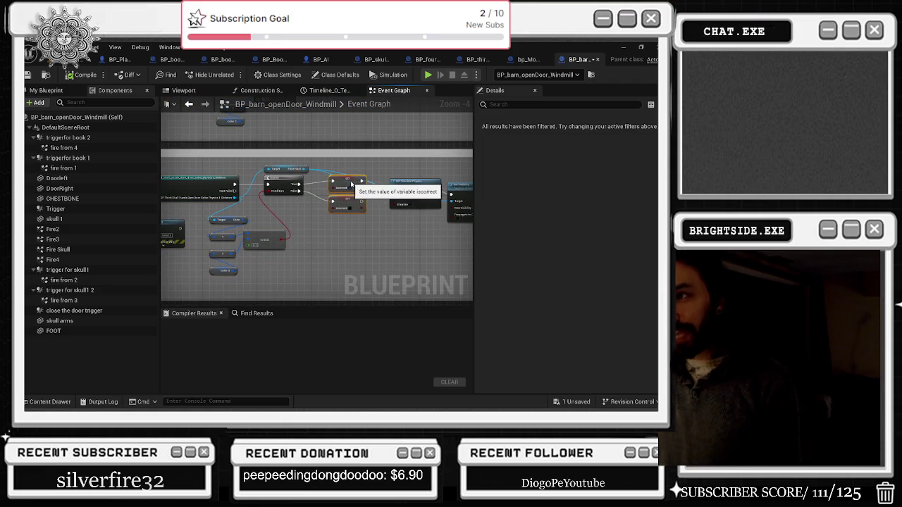
left_click_drag(284, 186, 289, 187)
left_click(264, 239)
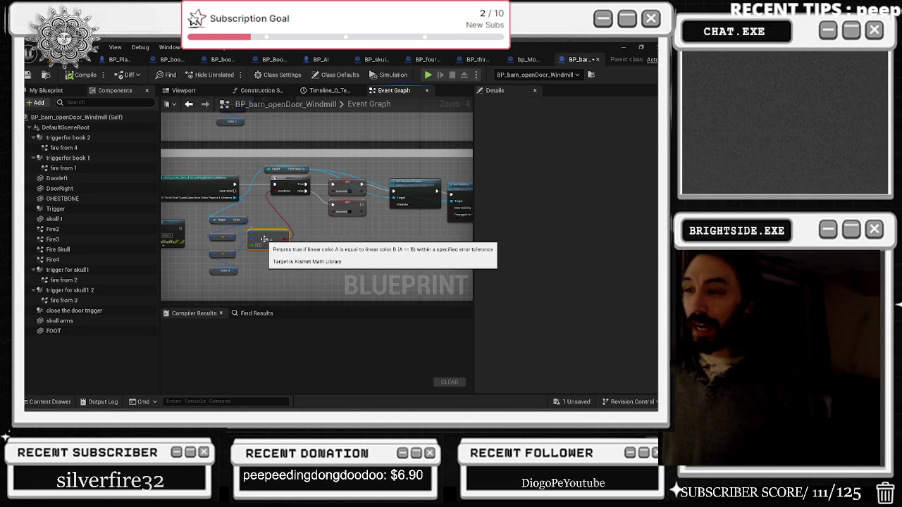
- Move the Set Visibility node up to straighten the chain
mouse_move(394, 193)
left_mouse_down()
mouse_move(322, 196)
mouse_move(330, 177)
left_mouse_up()
mouse_move(411, 193)
left_mouse_down()
mouse_move(414, 185)
mouse_move(348, 186)
left_mouse_up()
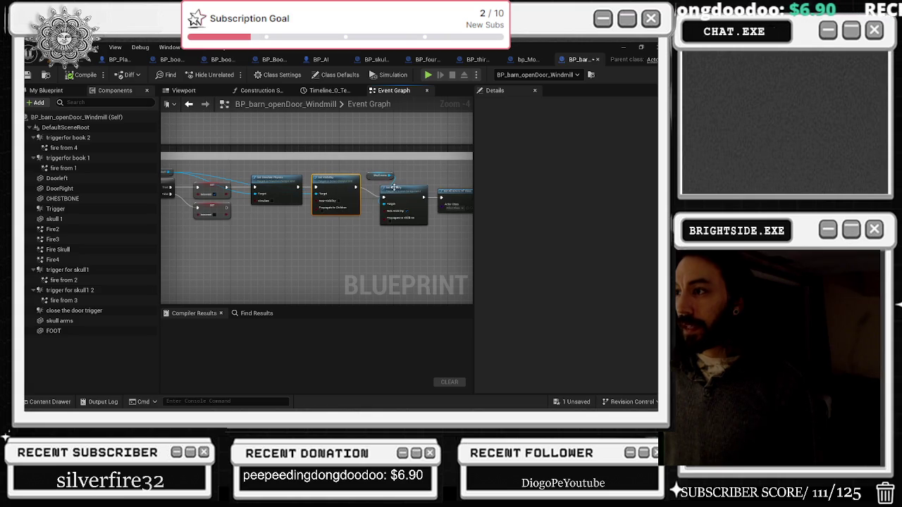
left_click(381, 176)
mouse_move(460, 196)
left_mouse_down()
mouse_move(381, 190)
mouse_move(370, 200)
left_mouse_up()
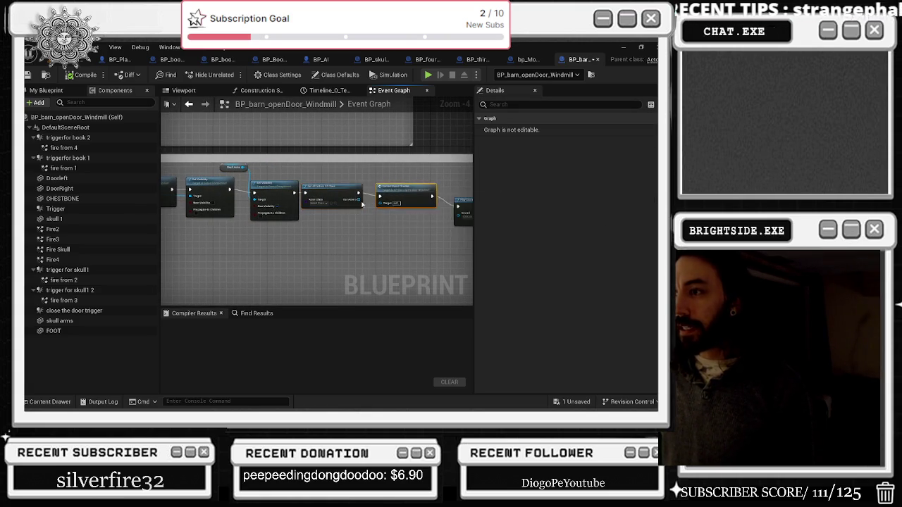
scroll(371, 201, "up", 3)
- Wire Set Visibility directly to Correct Event Checker and delete Get All Actors Of Class
left_click(334, 195)
scroll(307, 220, "up", 1)
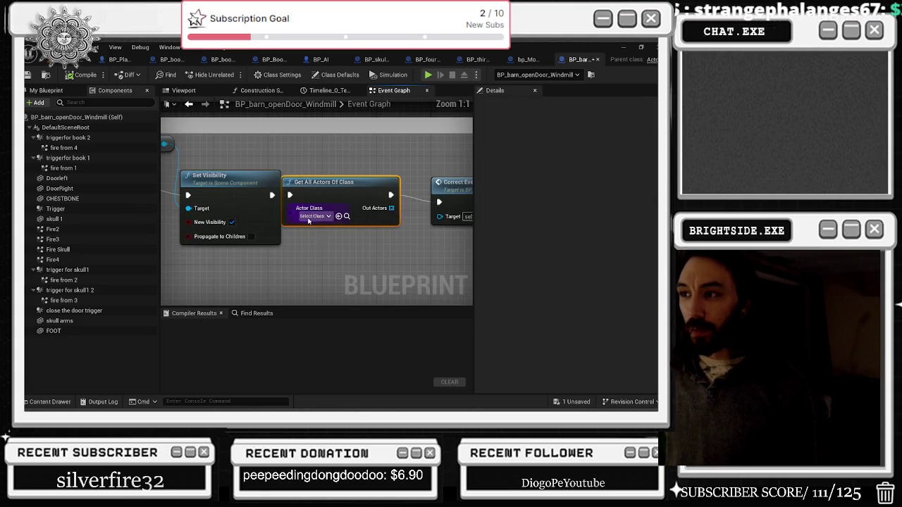
left_click_drag(323, 206, 330, 207)
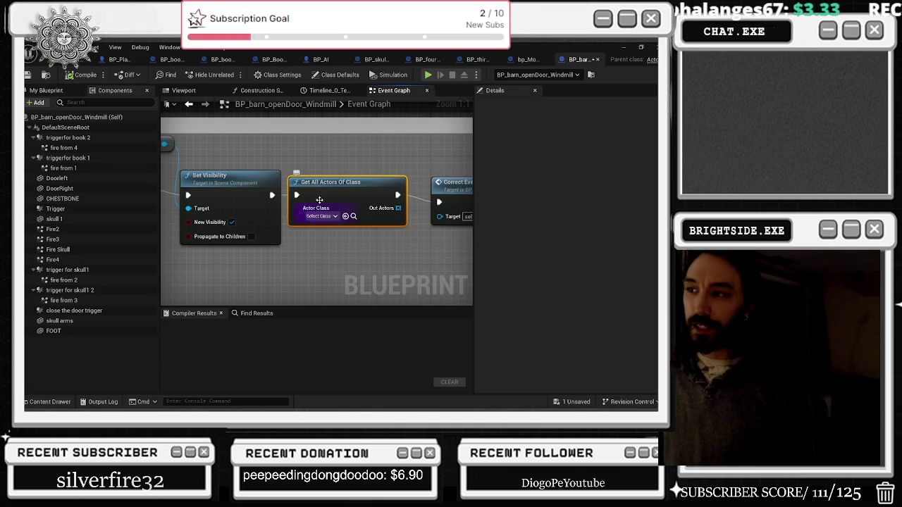
mouse_move(271, 196)
left_mouse_down()
mouse_move(331, 211)
mouse_move(486, 211)
mouse_move(373, 190)
left_mouse_up()
key("Delete")
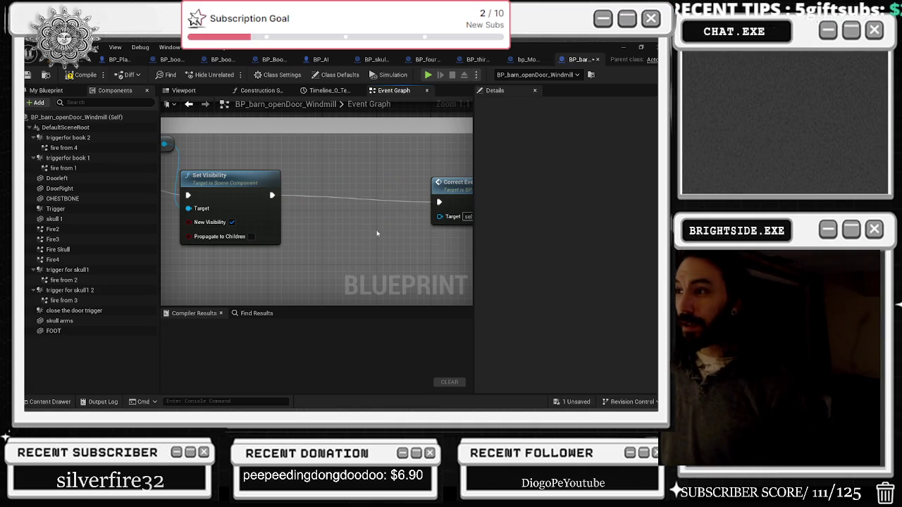
scroll(294, 269, "down", 1)
- Jump to the Correct Event Checker event and move its == comparison node left
left_click_drag(314, 186, 260, 186)
double_click(259, 185)
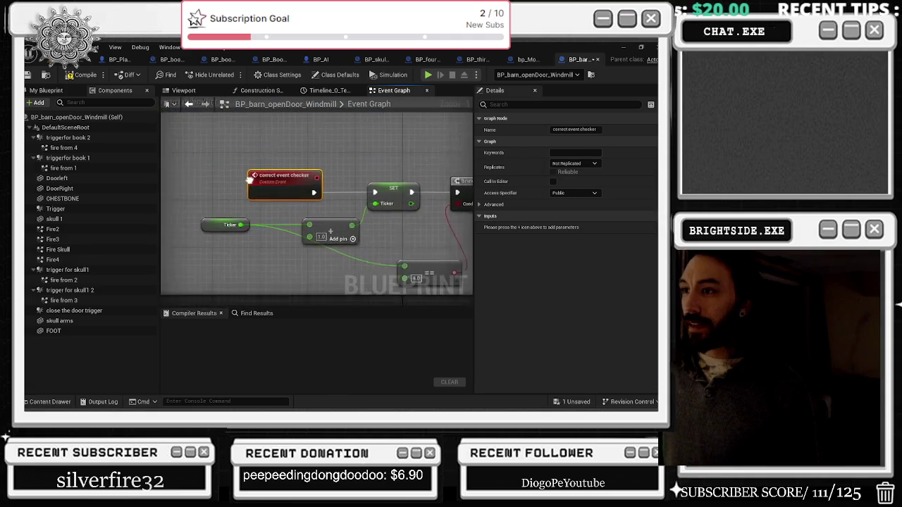
scroll(261, 237, "down", 1)
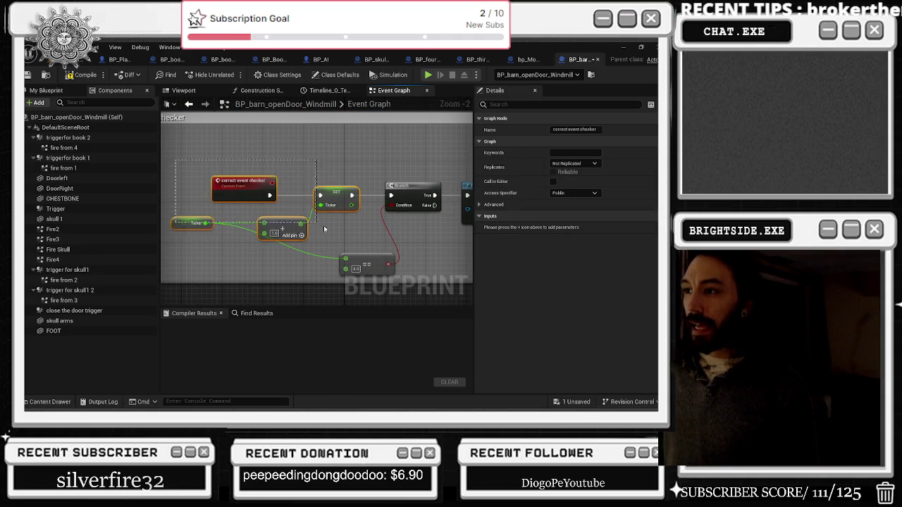
left_click_drag(317, 226, 327, 235)
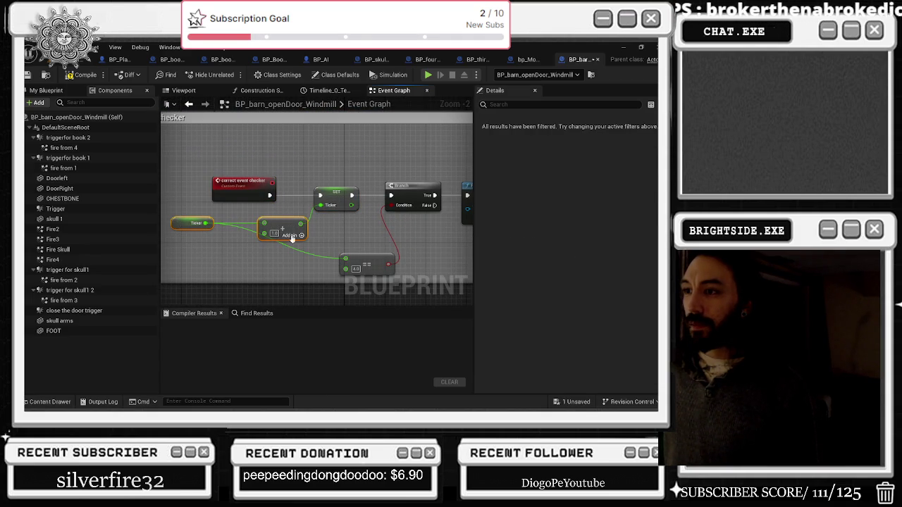
left_click(336, 200)
mouse_move(347, 223)
left_mouse_down()
mouse_move(285, 207)
mouse_move(277, 181)
left_mouse_up()
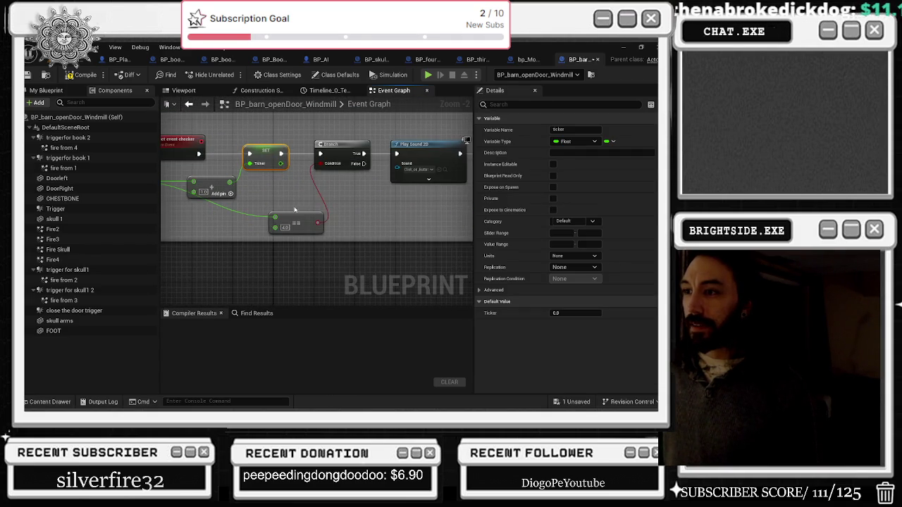
left_click_drag(282, 220, 241, 222)
- Delete the leftover Print String debug node near the ONCOMPLETED call
mouse_move(308, 206)
left_mouse_down()
mouse_move(382, 208)
mouse_move(275, 216)
left_mouse_up()
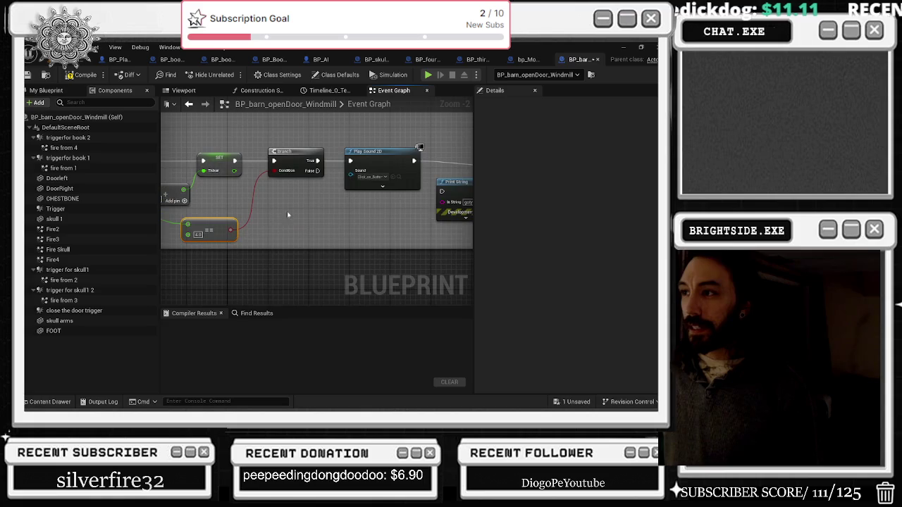
left_click_drag(372, 151, 230, 169)
left_click(395, 176)
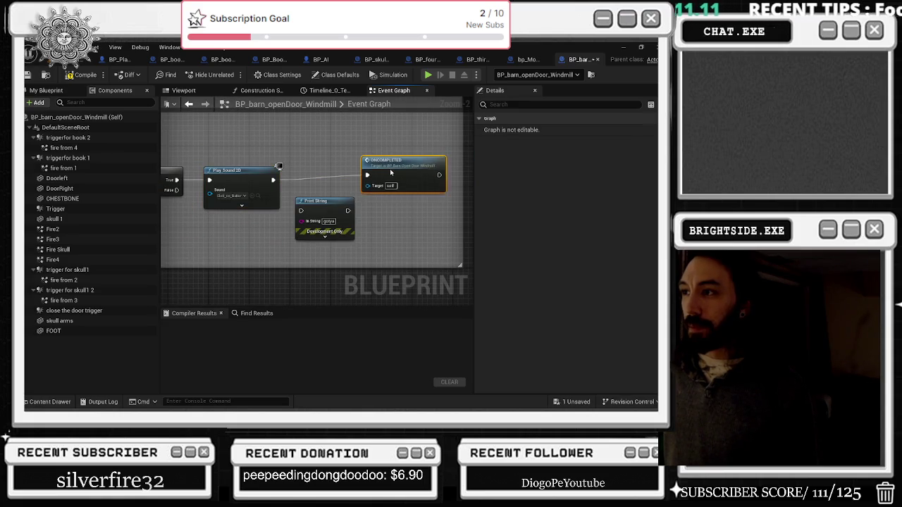
left_click_drag(323, 205, 328, 214)
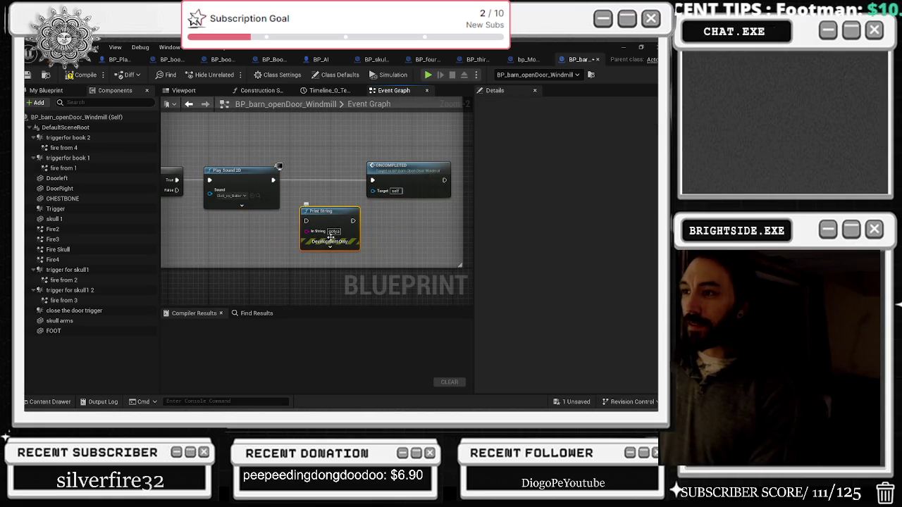
key("Delete")
- In another Correct Event Checker section, move Set Visibility up-left beside Play Sound 2D
left_click(189, 103)
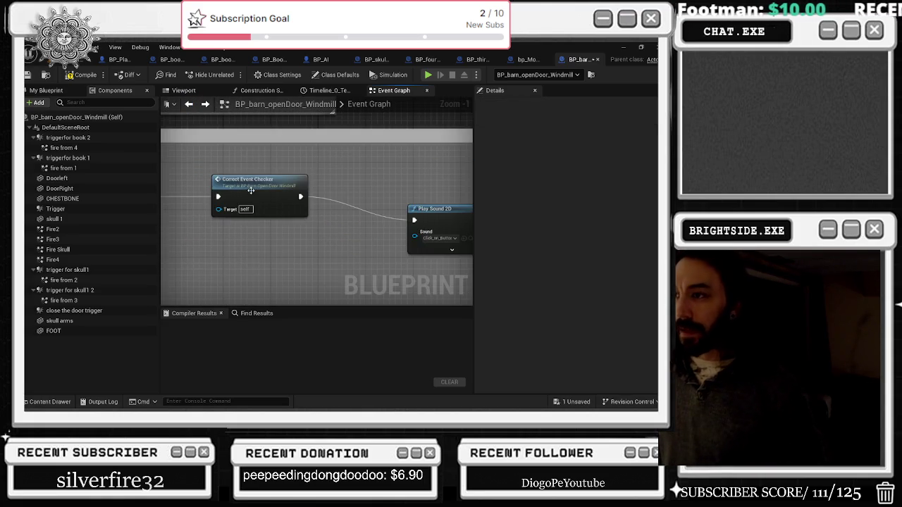
scroll(301, 231, "down", 1)
left_click(423, 223)
mouse_move(422, 222)
left_mouse_down()
mouse_move(303, 205)
mouse_move(298, 190)
mouse_move(336, 153)
mouse_move(226, 164)
left_mouse_up()
left_click_drag(311, 195, 287, 181)
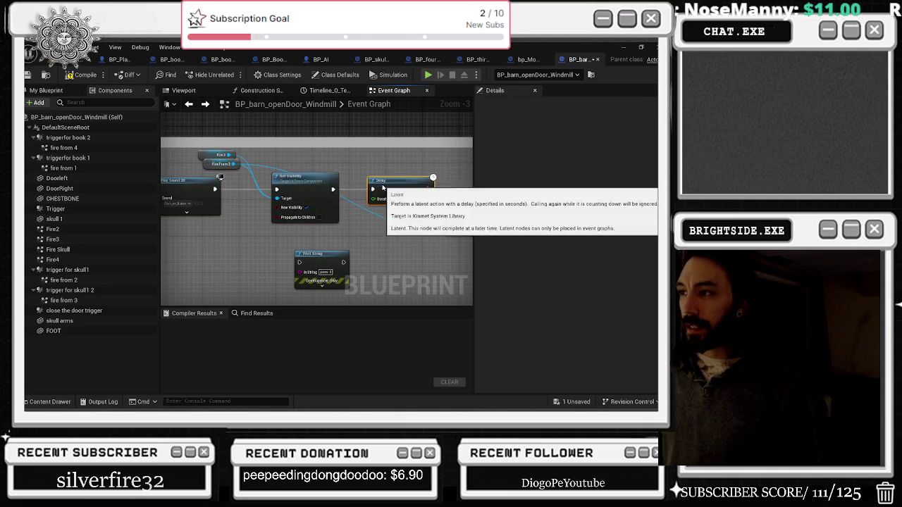
left_click_drag(381, 185, 239, 176)
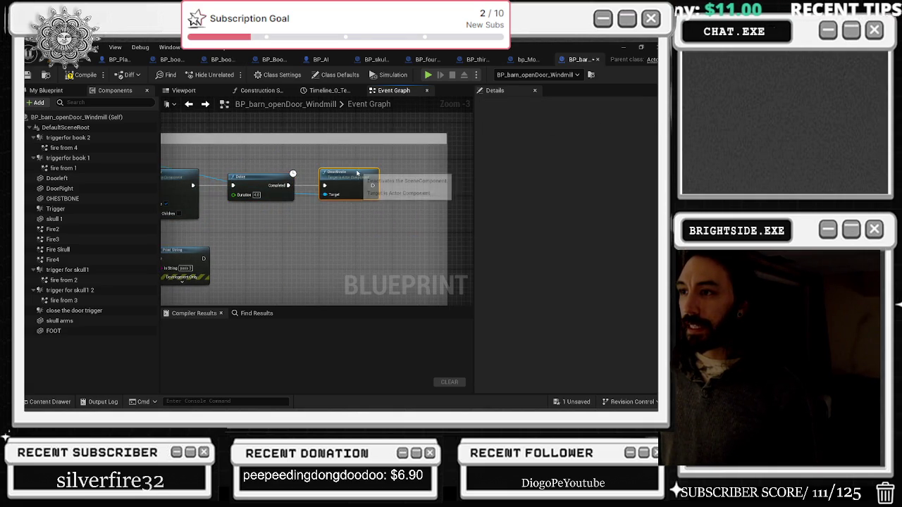
left_click_drag(282, 198, 381, 211)
mouse_move(176, 170)
left_mouse_down()
mouse_move(244, 190)
mouse_move(171, 192)
left_mouse_up()
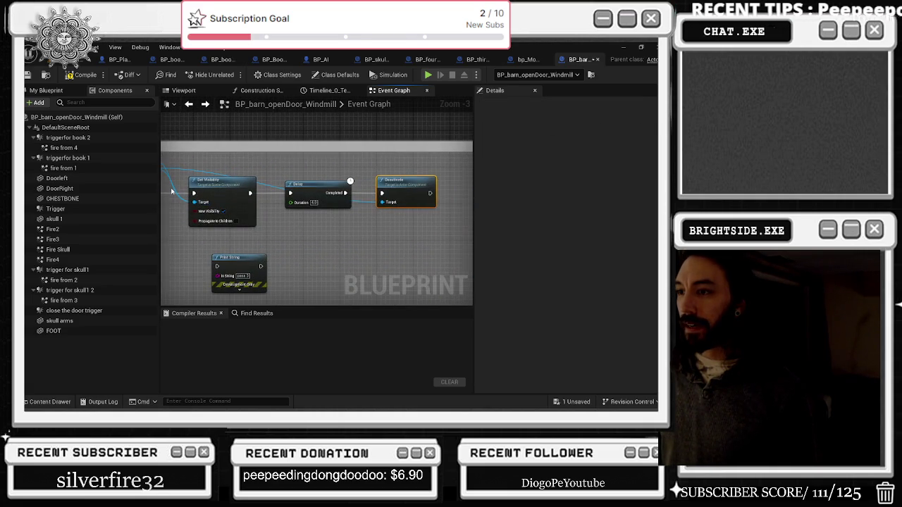
scroll(201, 215, "down", 4)
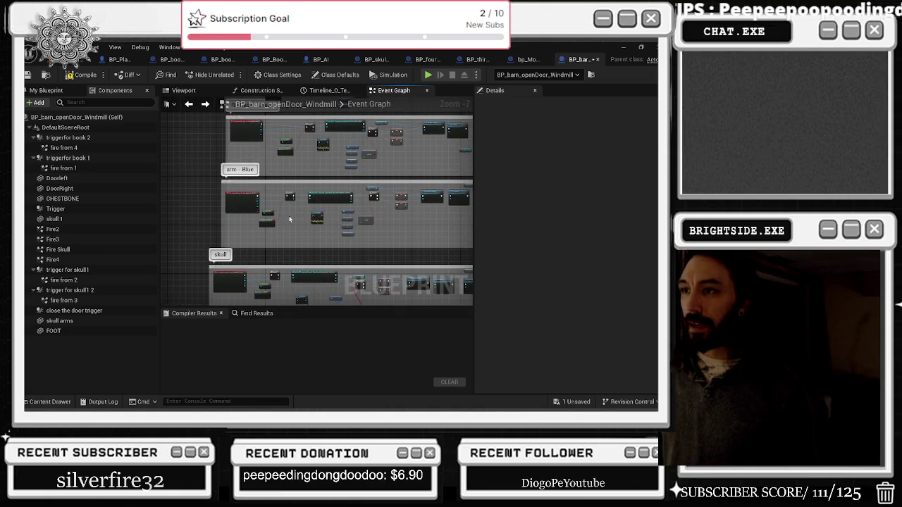
- Wire Set Visibility straight to Current Event Checker and delete the Get All Actors node
scroll(307, 219, "up", 1)
scroll(337, 248, "up", 3)
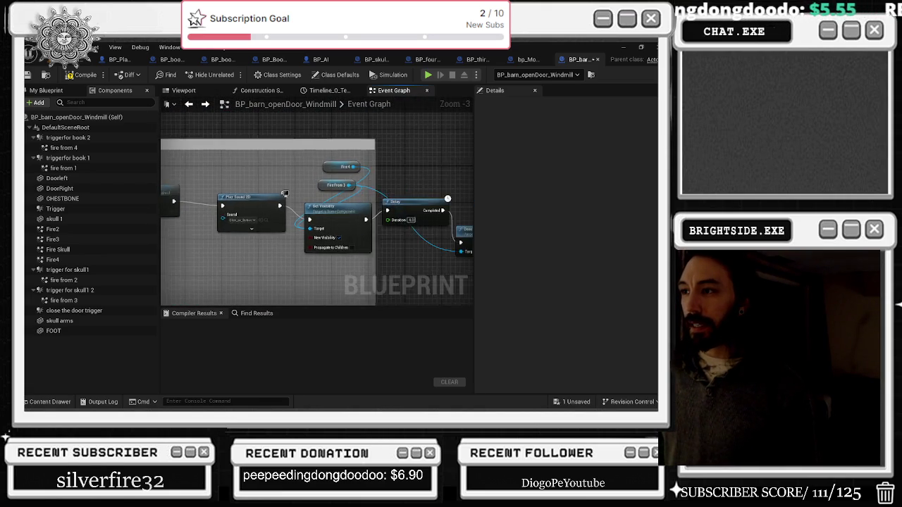
left_click_drag(261, 241, 460, 237)
left_click_drag(310, 190, 430, 198)
key("Delete")
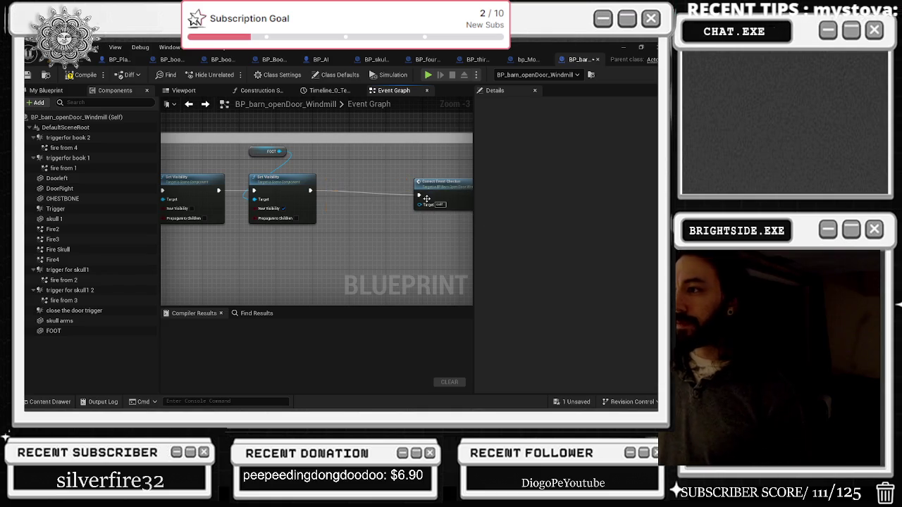
scroll(429, 198, "down", 4)
- Shift two nodes left and widen the comment box to enclose the Deactivate node
left_click_drag(306, 195, 278, 185)
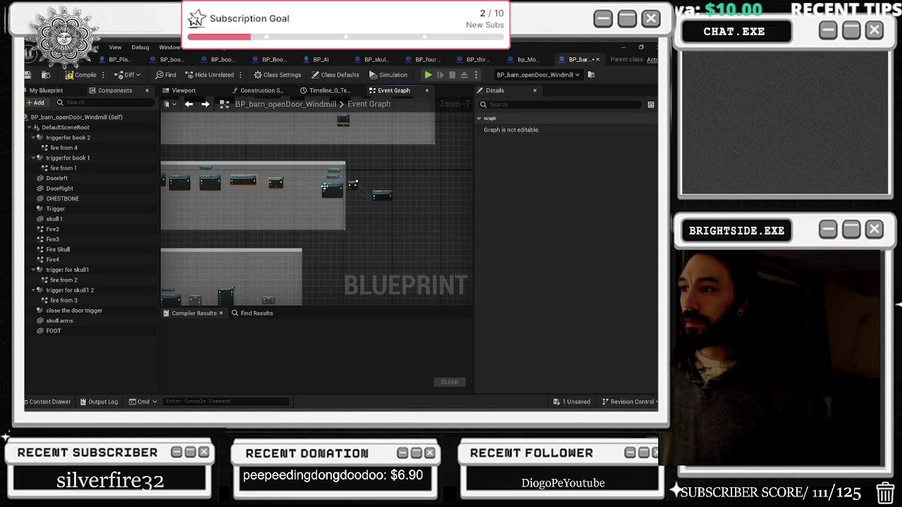
left_click(306, 182)
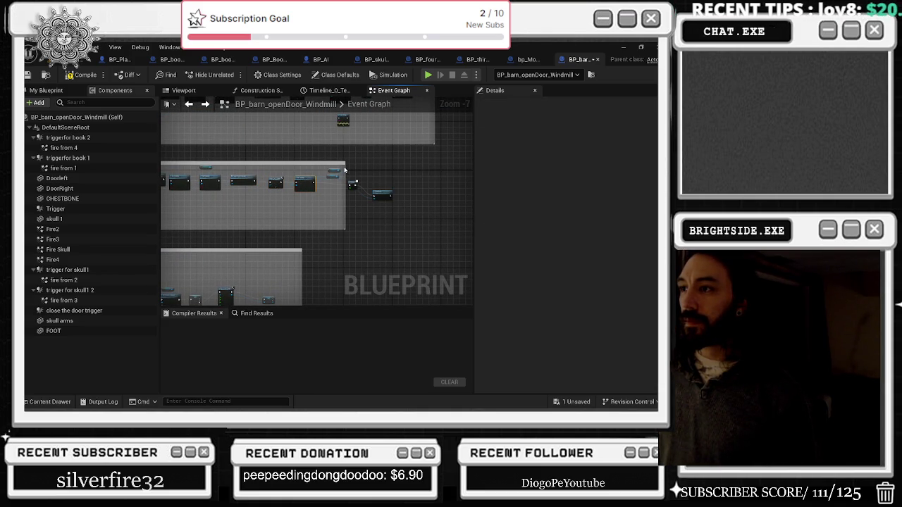
left_click_drag(345, 167, 414, 167)
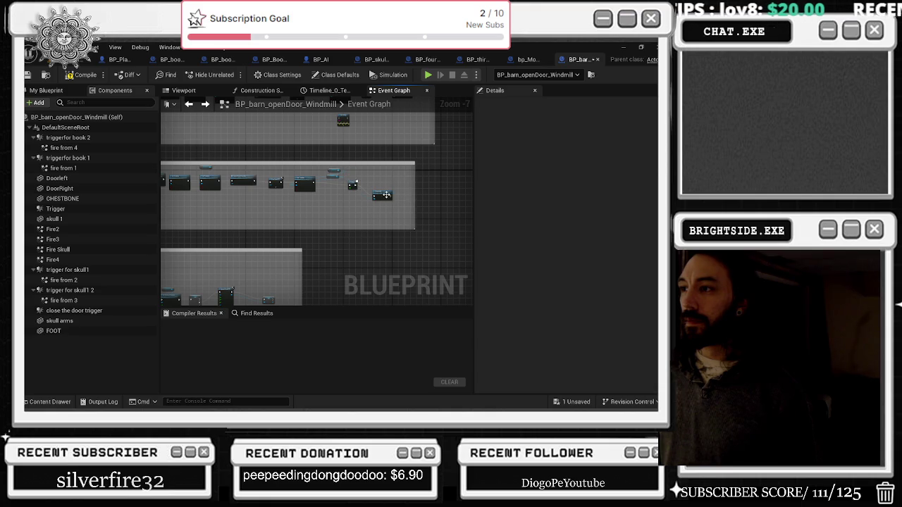
left_click_drag(354, 185, 357, 181)
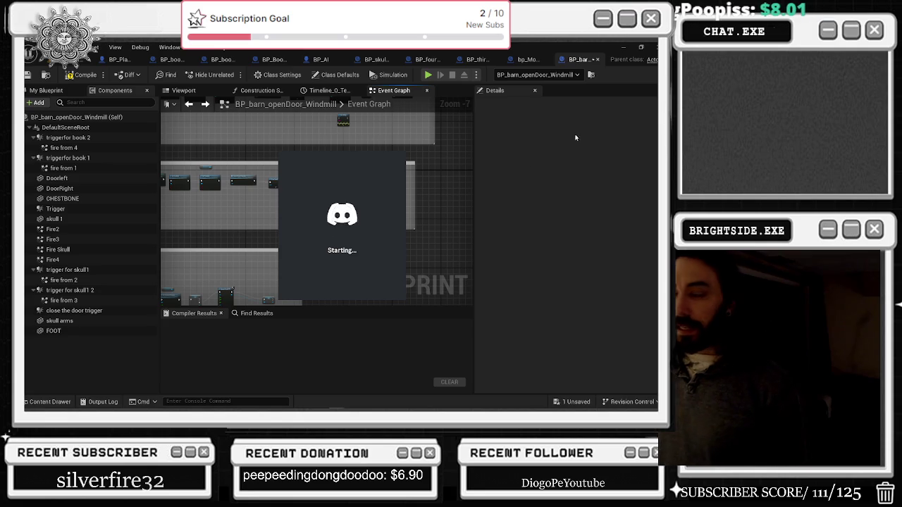
- Sign in to Steam with the first profile listed in Who's playing?
scroll(380, 169, "down", 2)
scroll(281, 212, "up", 2)
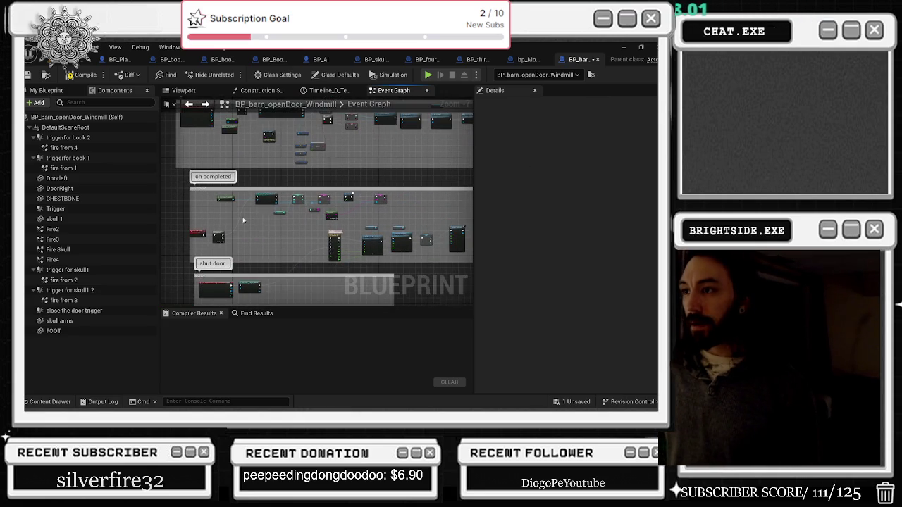
scroll(218, 240, "up", 2)
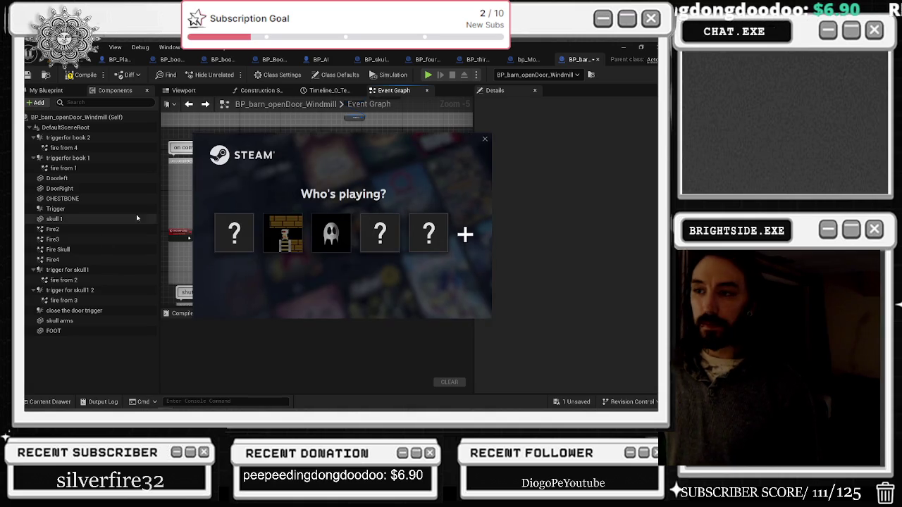
left_click(234, 232)
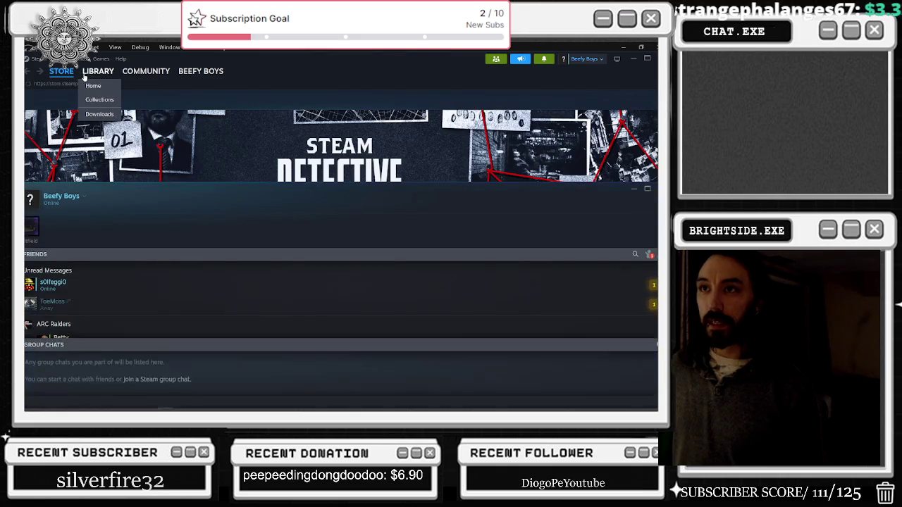
- Open a friend's chat window and close it again with Ctrl+W
mouse_move(150, 58)
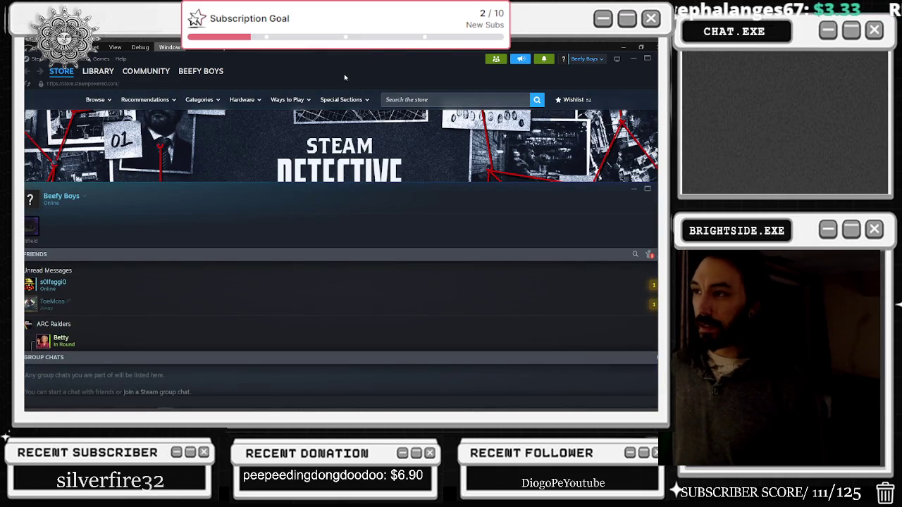
left_click(197, 293)
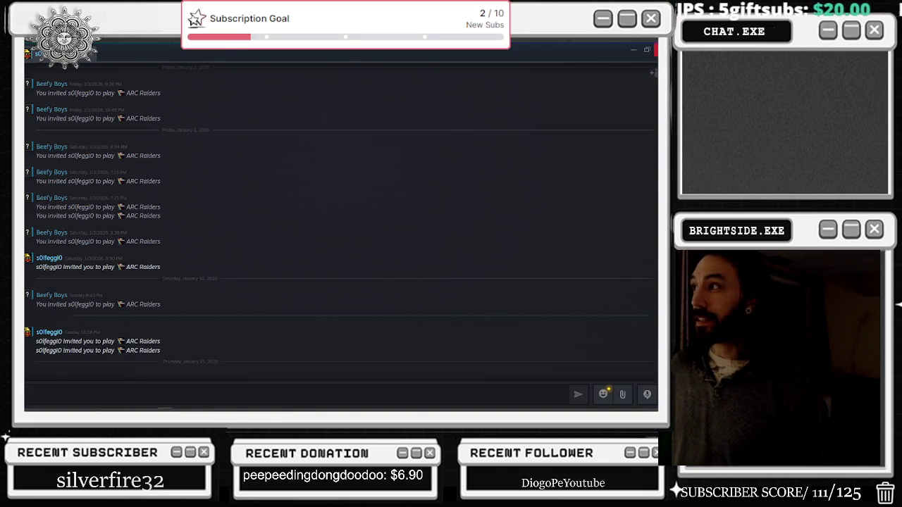
key("ctrl+w")
- Scroll through the friends list and Store page
scroll(119, 323, "down", 5)
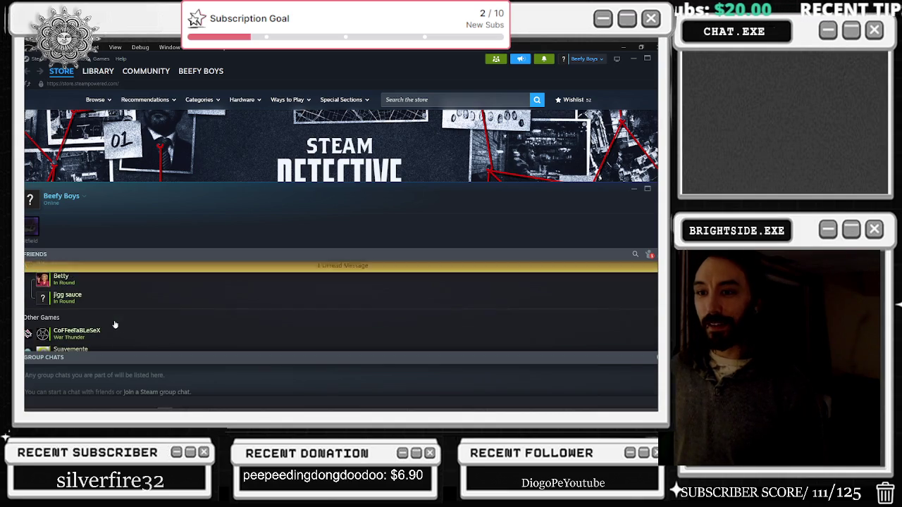
scroll(119, 307, "down", 5)
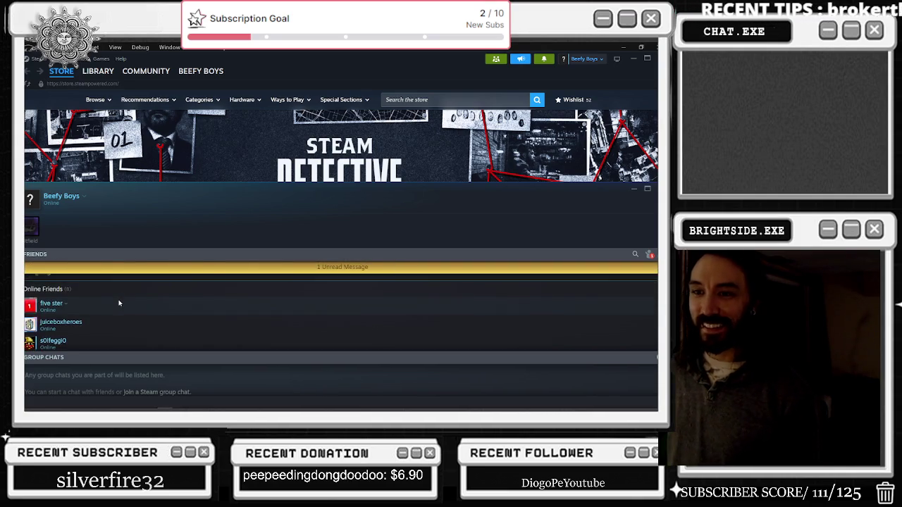
scroll(294, 155, "down", 2)
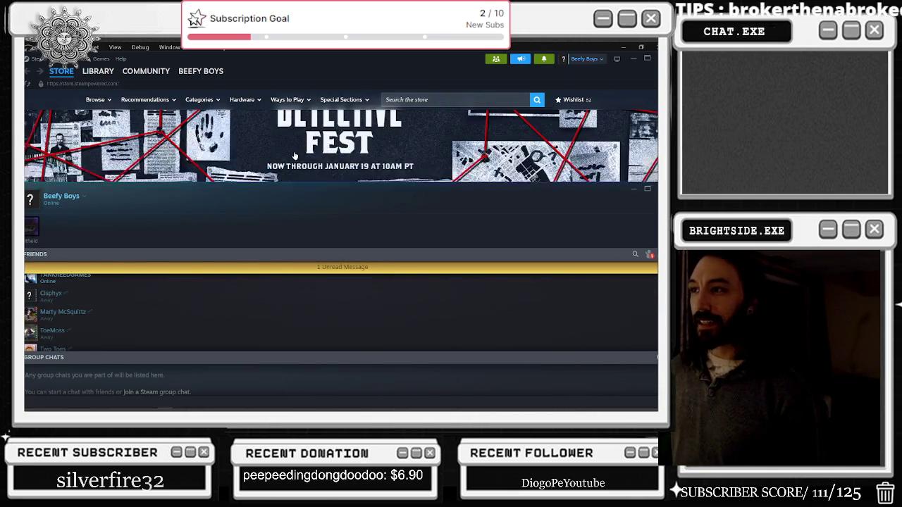
scroll(295, 155, "down", 3)
scroll(298, 158, "up", 4)
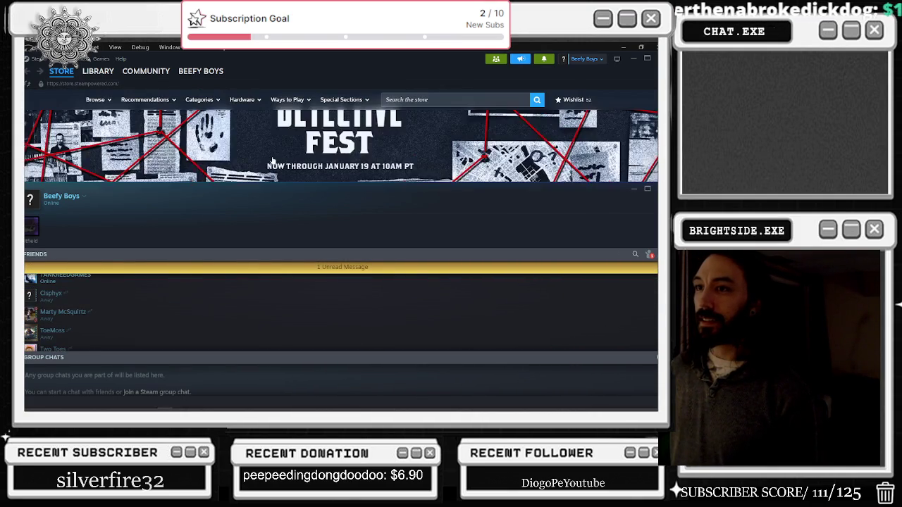
scroll(288, 146, "up", 2)
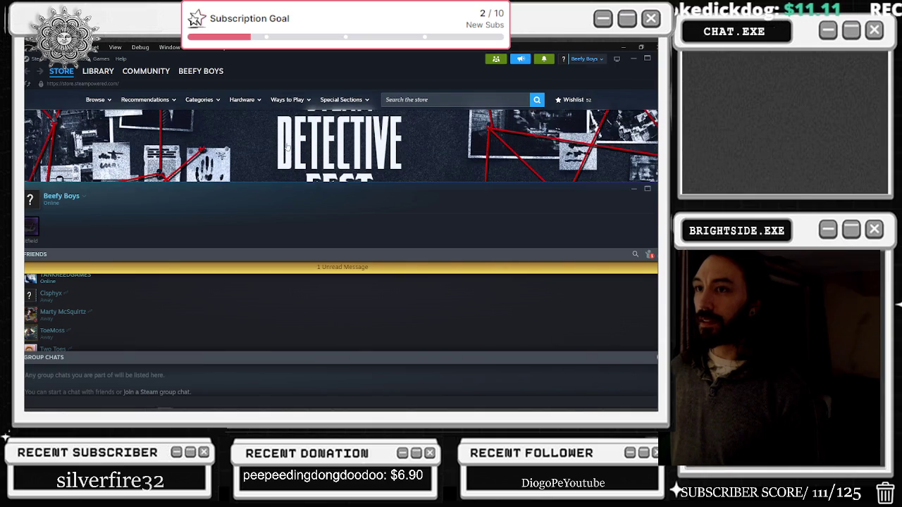
- Open the Steam Detective Fest sale page and scroll down to its recommendations
left_click(278, 155)
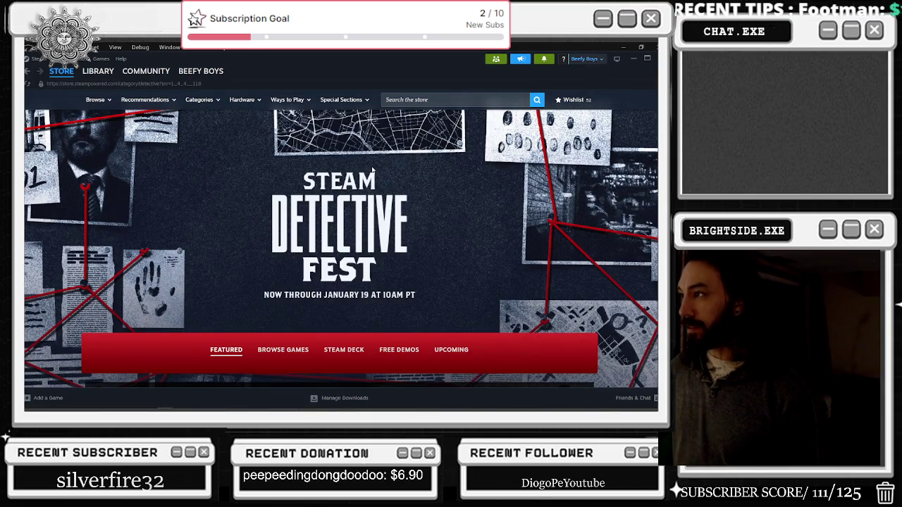
scroll(372, 170, "down", 2)
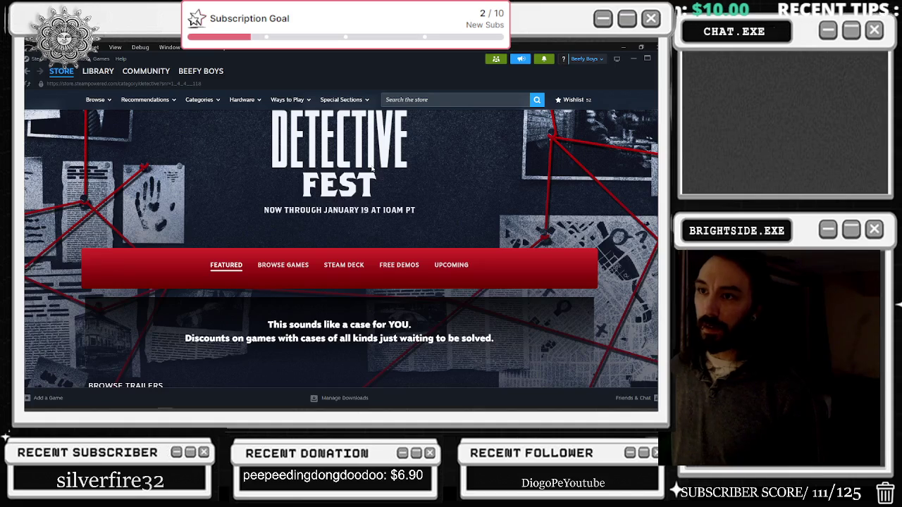
scroll(372, 168, "down", 2)
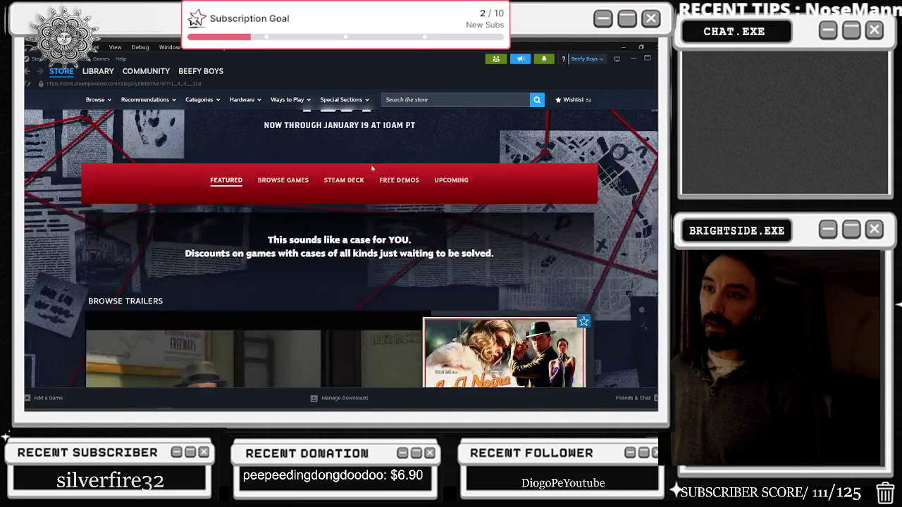
scroll(372, 168, "down", 3)
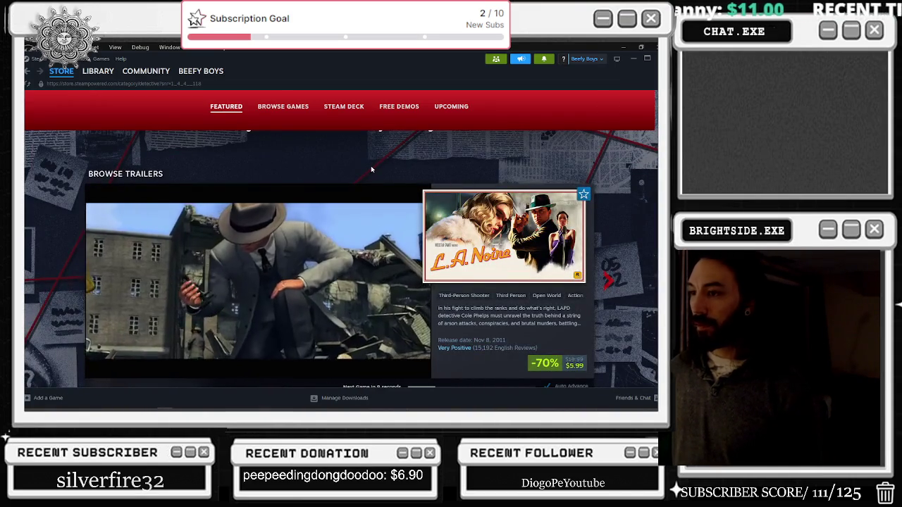
scroll(372, 169, "down", 5)
scroll(371, 169, "down", 5)
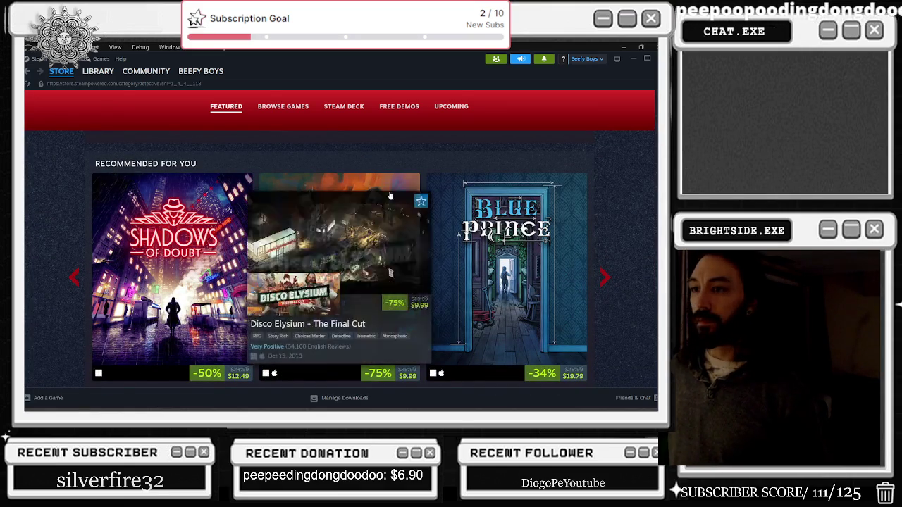
- Cycle through several pages of Recommended For You games
left_click(604, 280)
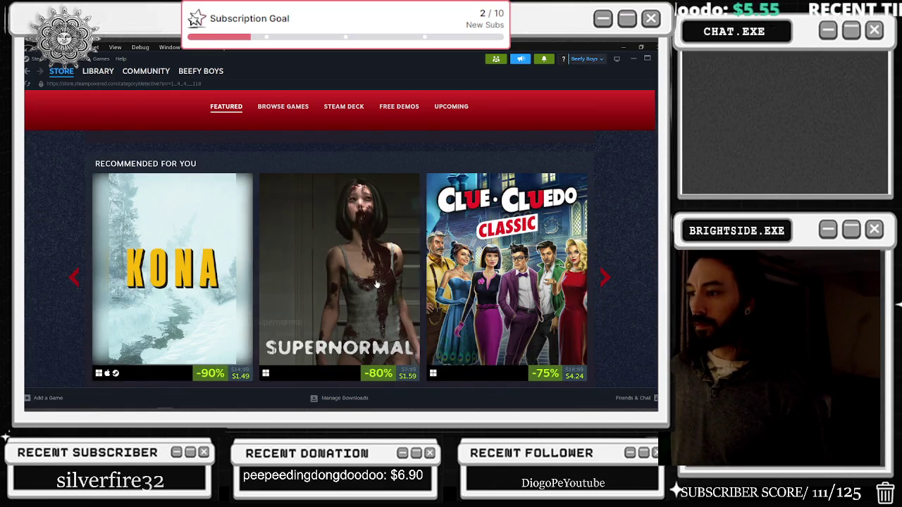
mouse_move(377, 284)
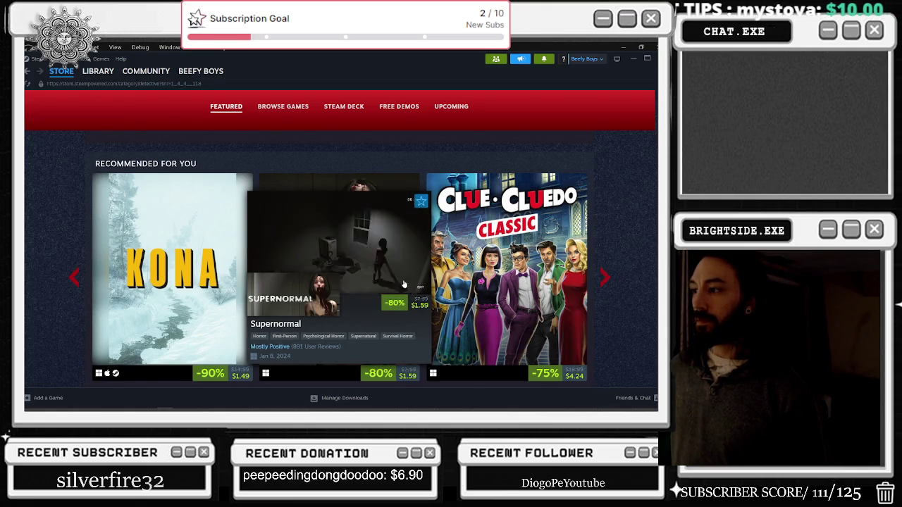
left_click(604, 280)
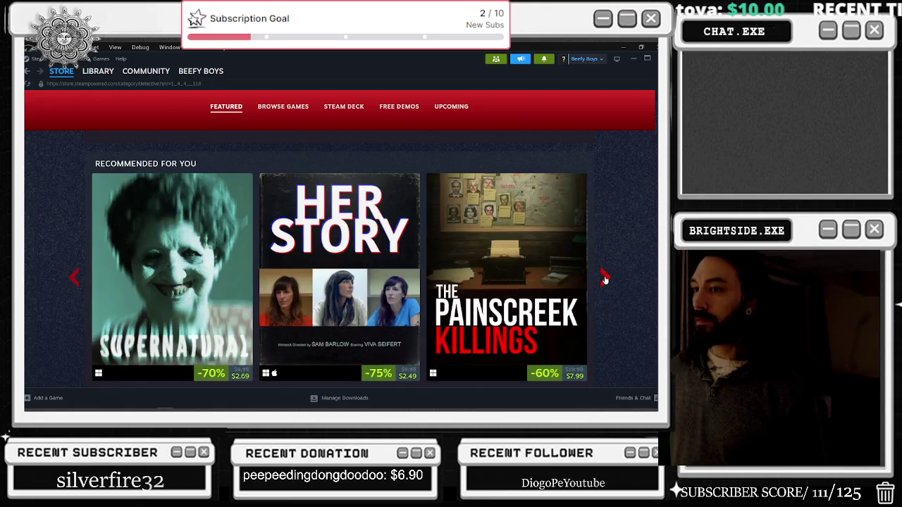
mouse_move(198, 261)
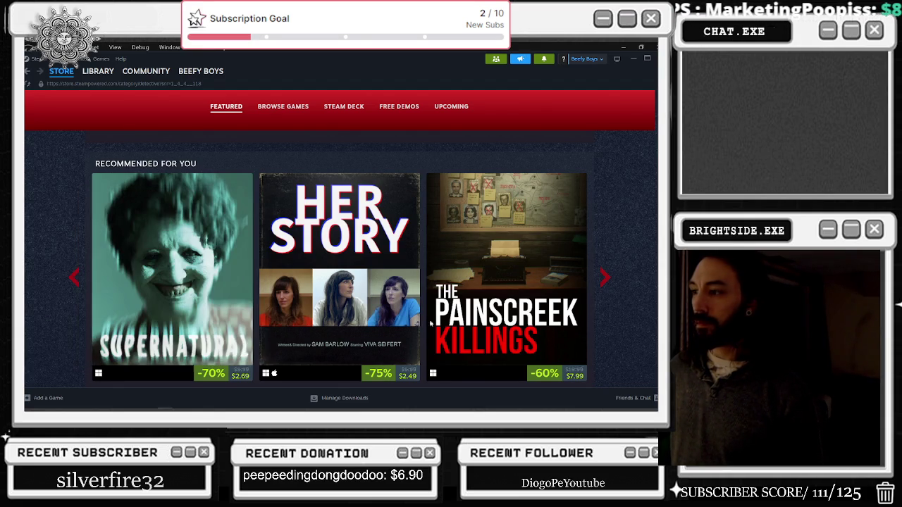
mouse_move(528, 323)
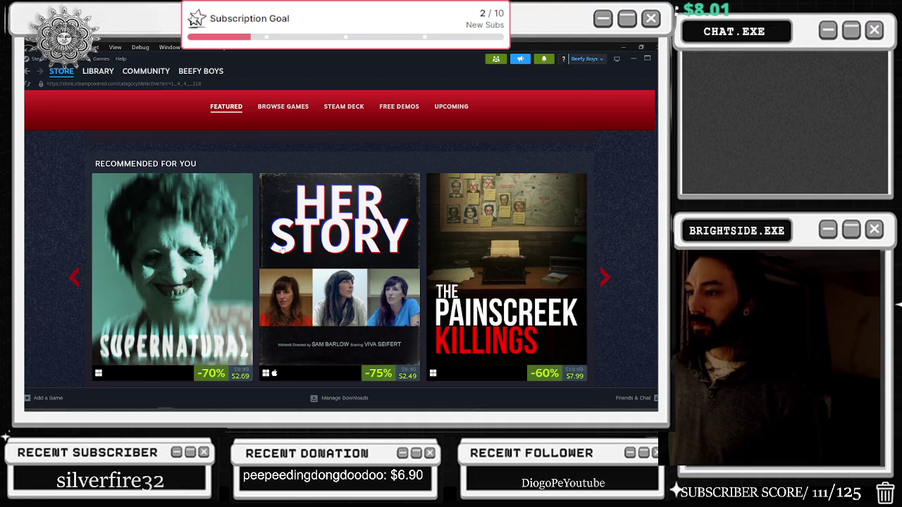
mouse_move(301, 248)
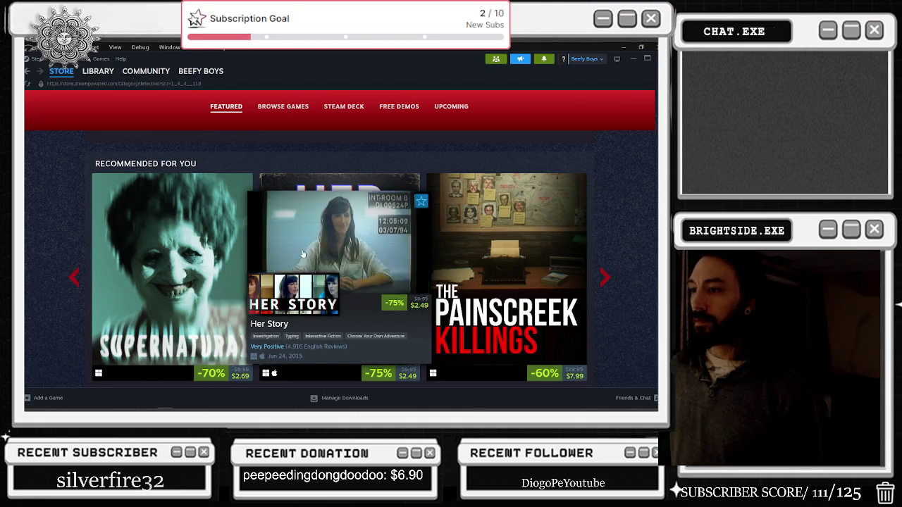
left_click(611, 279)
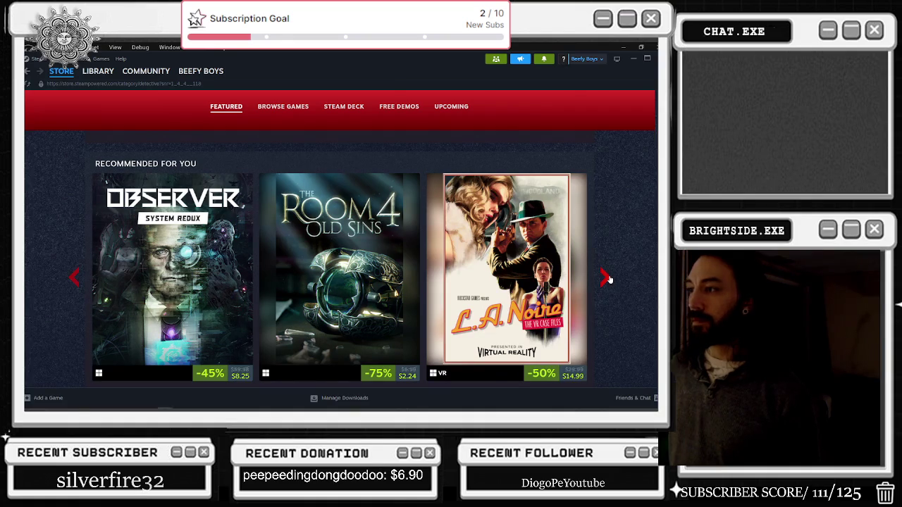
left_click(606, 280)
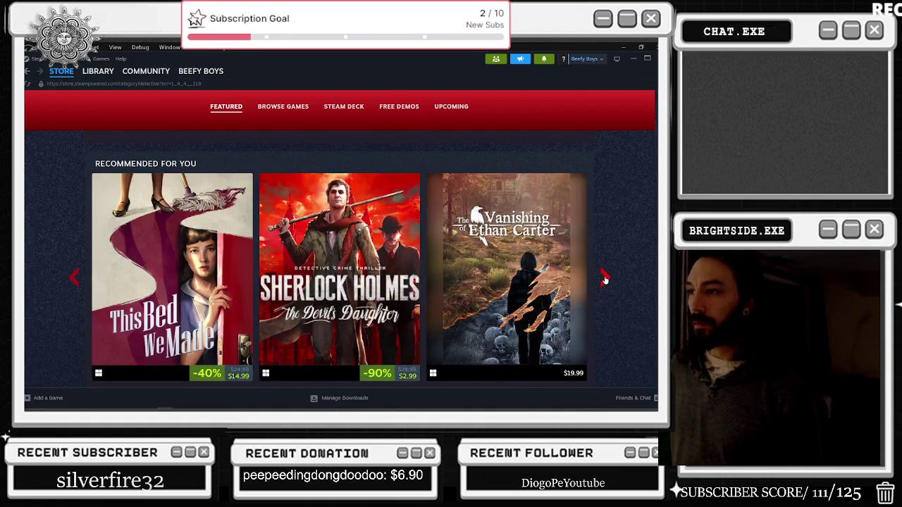
left_click(604, 279)
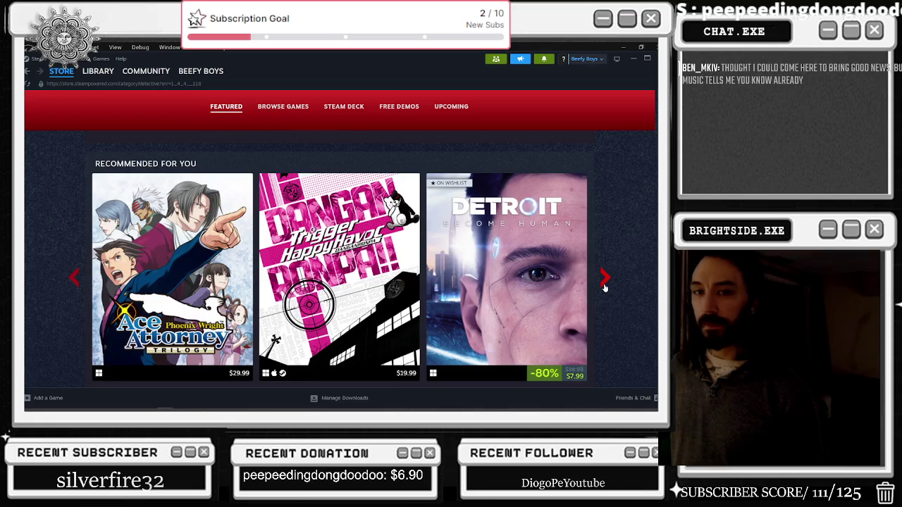
scroll(604, 286, "down", 1)
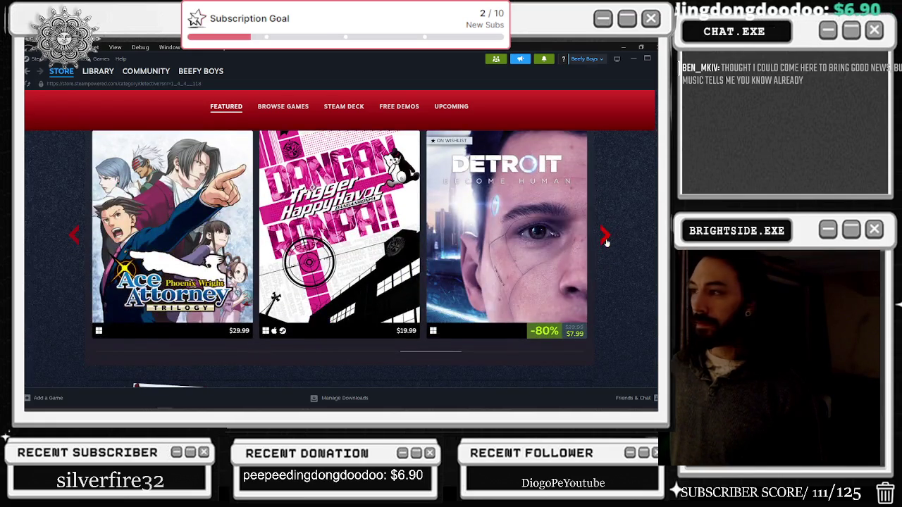
- Show one more set of recommendations and open Return of the Obra Dinn's store page
left_click(606, 241)
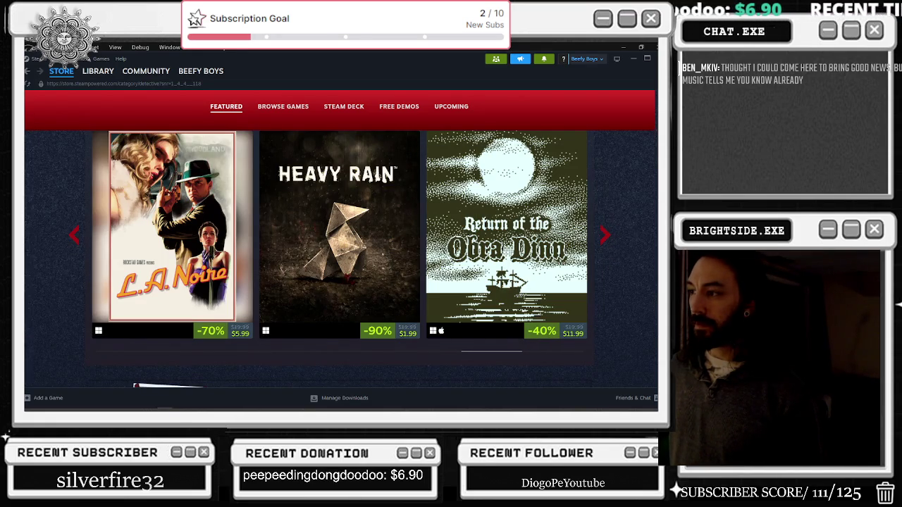
scroll(650, 243, "up", 1)
mouse_move(560, 271)
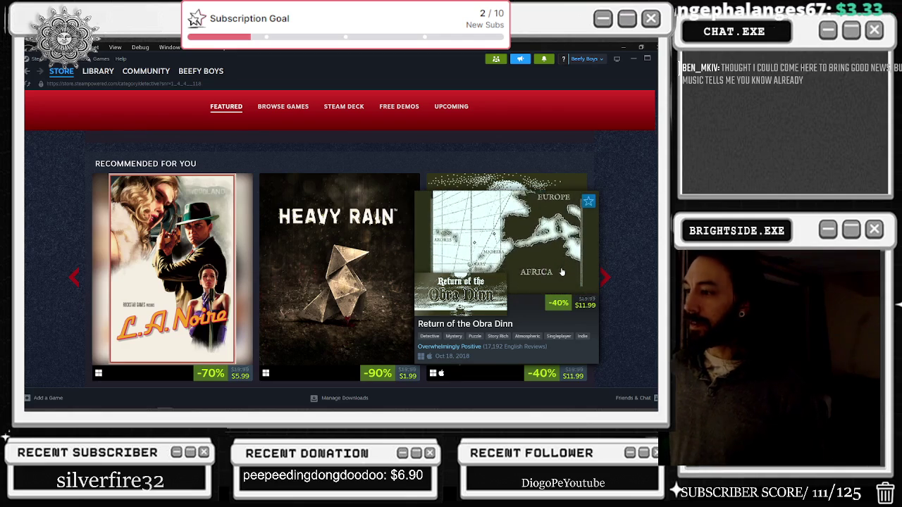
mouse_move(379, 263)
mouse_move(493, 268)
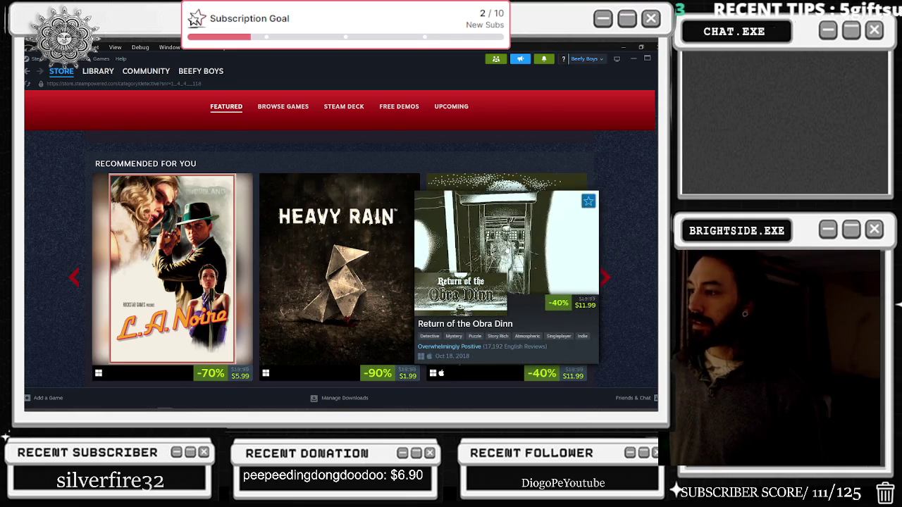
left_click(493, 268)
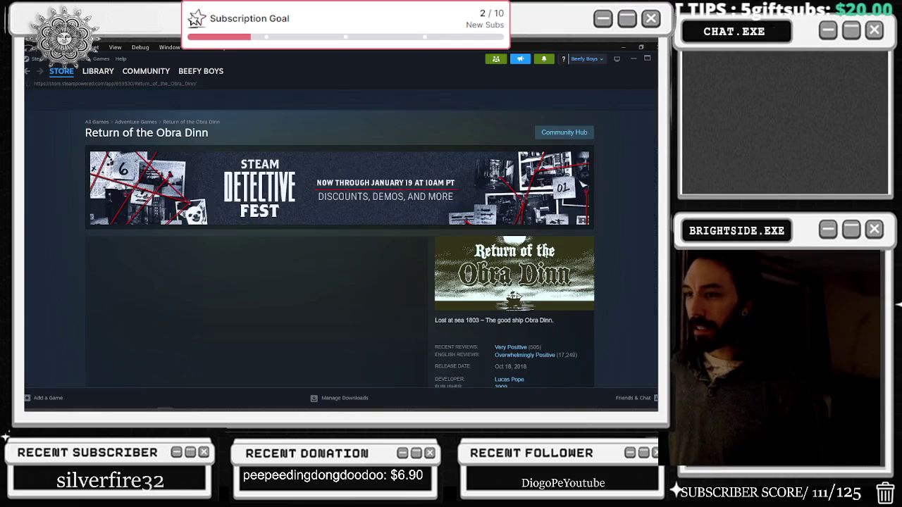
- Watch the Obra Dinn trailer, view the fifth (ship-hold) screenshot, and close the store window
scroll(308, 200, "down", 2)
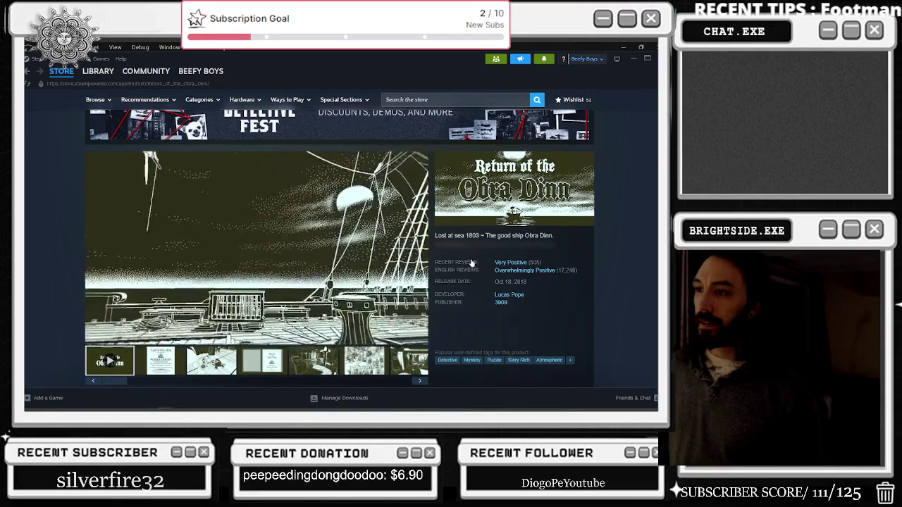
mouse_move(472, 263)
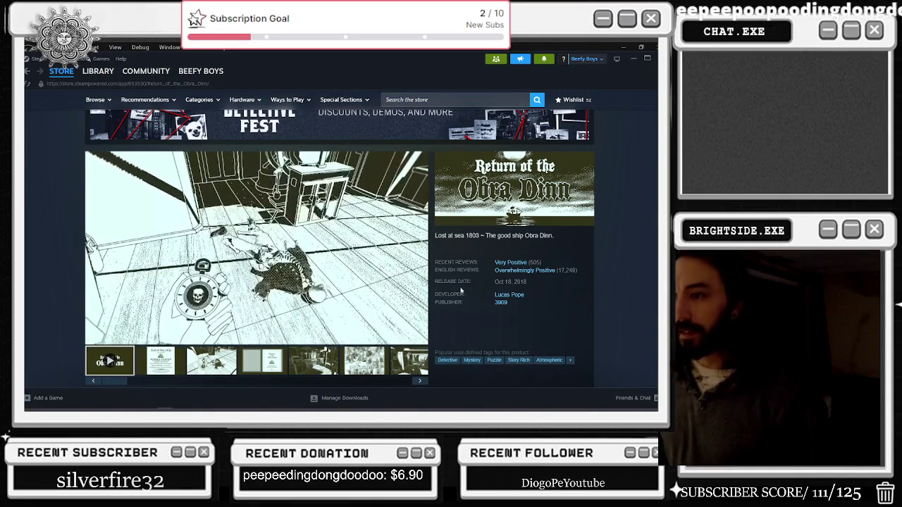
scroll(421, 296, "down", 1)
scroll(422, 296, "down", 1)
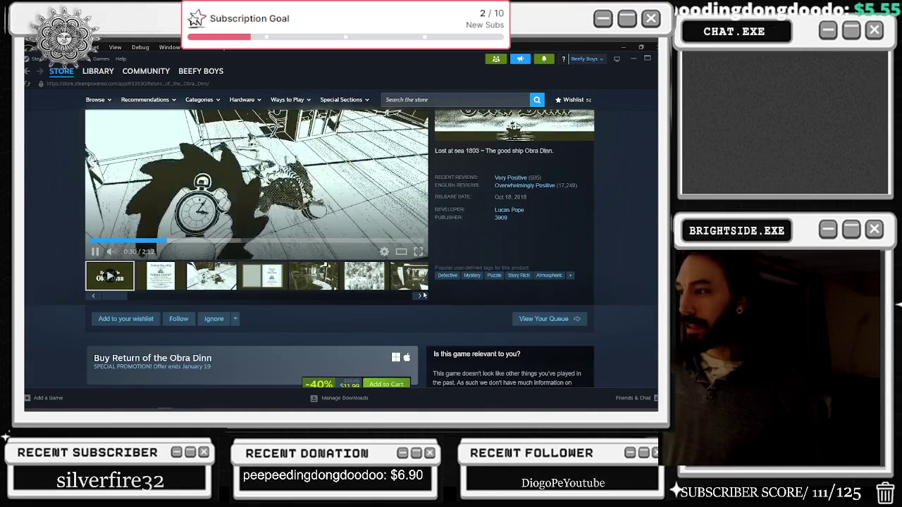
scroll(421, 295, "up", 2)
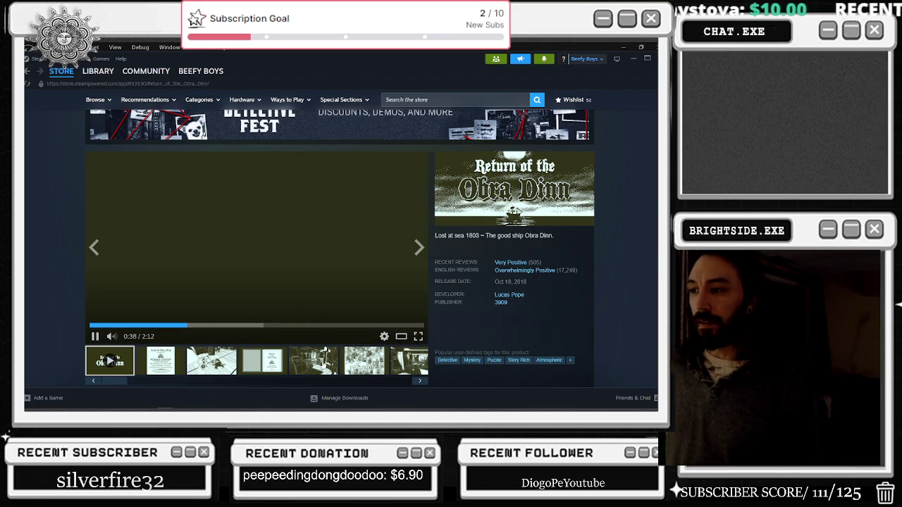
left_click(314, 360)
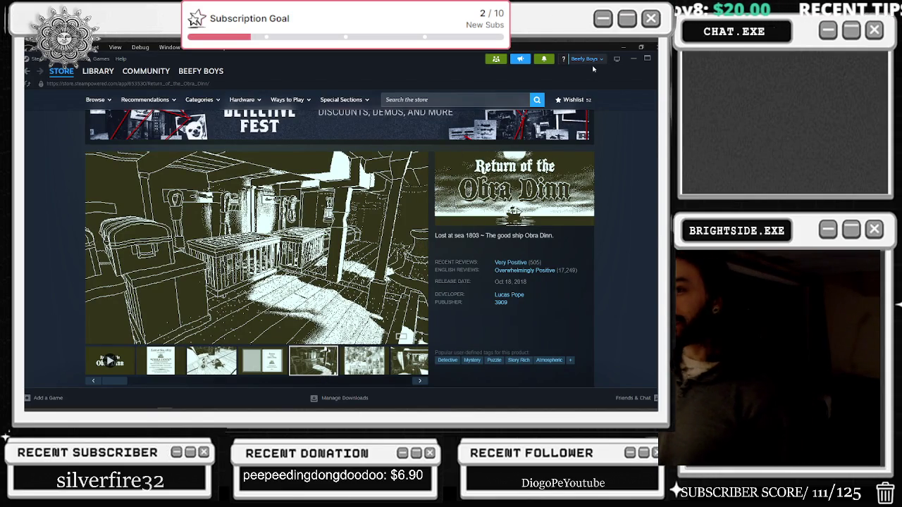
left_click(647, 59)
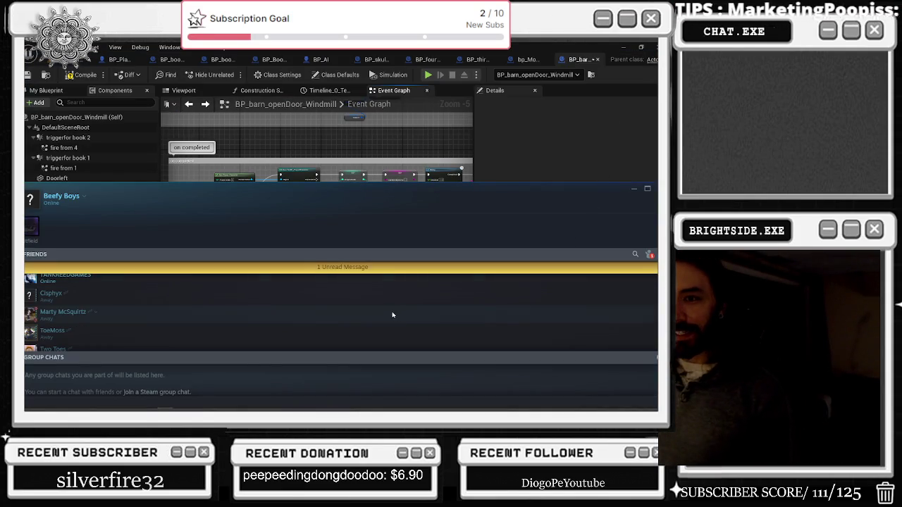
- Dismiss the Steam friends list and compile BP_barn_openDoor_Windmill
scroll(451, 338, "down", 5)
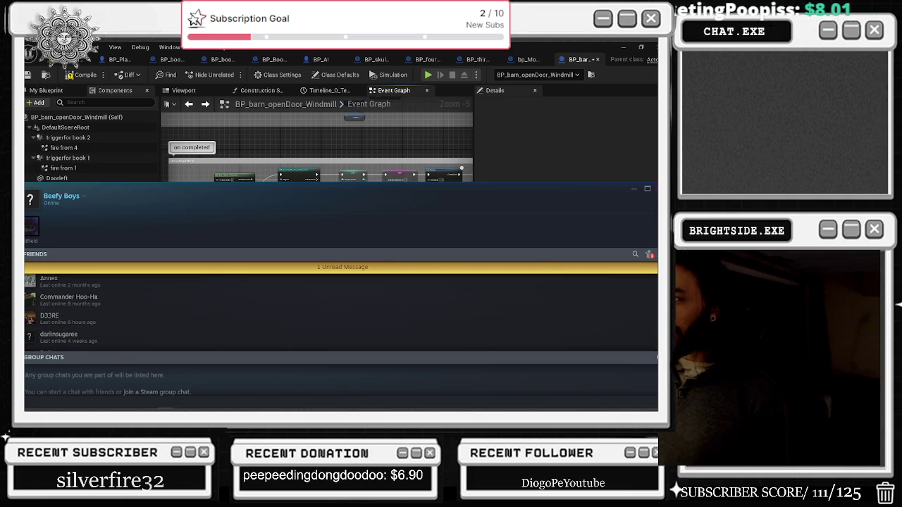
left_click(633, 188)
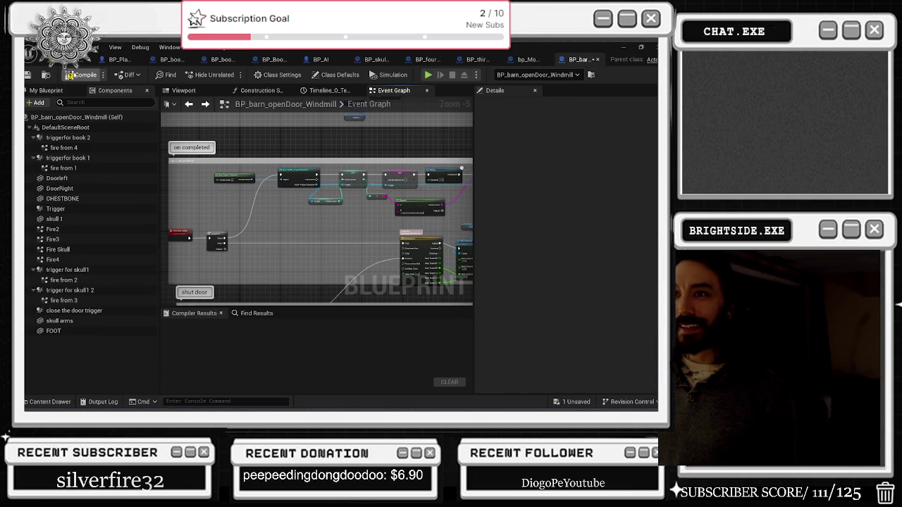
left_click(83, 74)
- Focus the barn door in the level view, then reopen the Blueprint's Event Graph
left_click(85, 59)
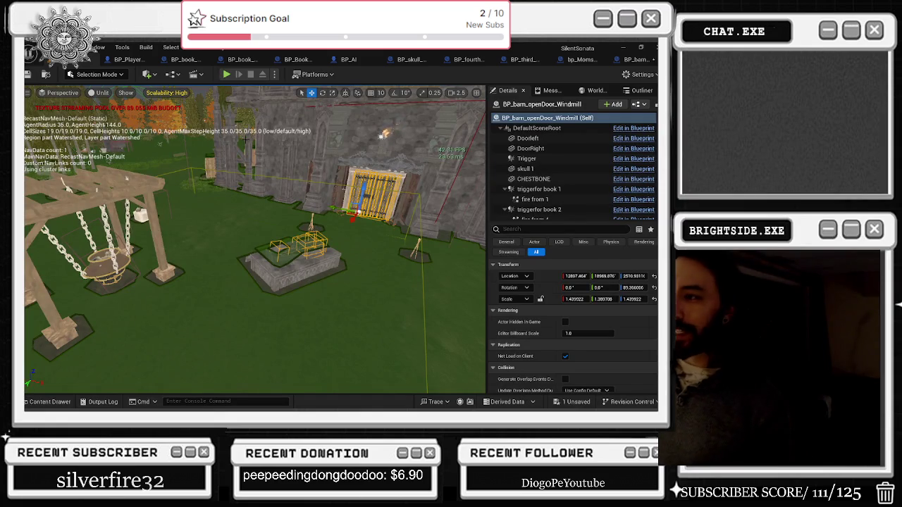
key("f")
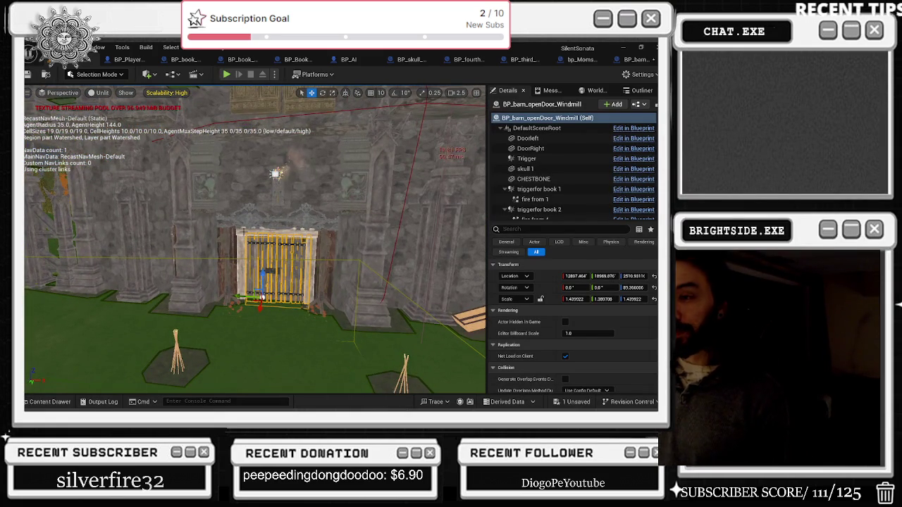
key("ctrl+e")
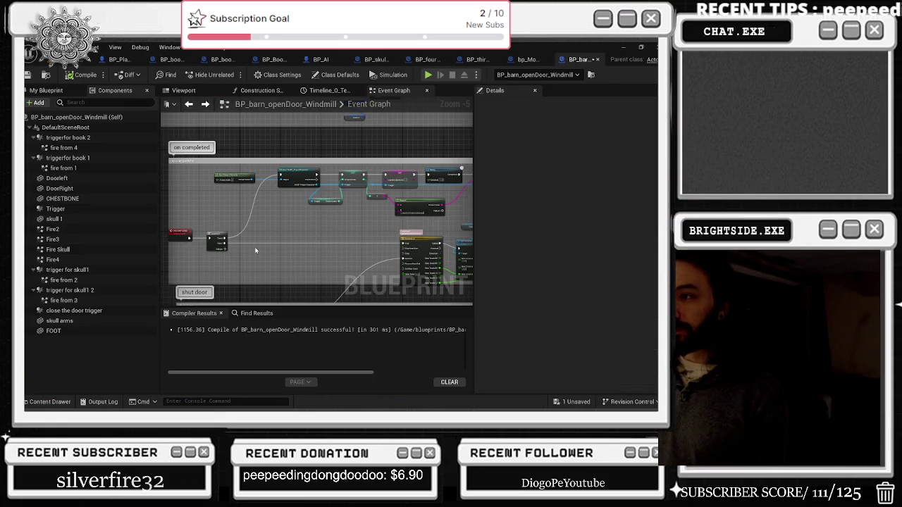
key("alt+Tab")
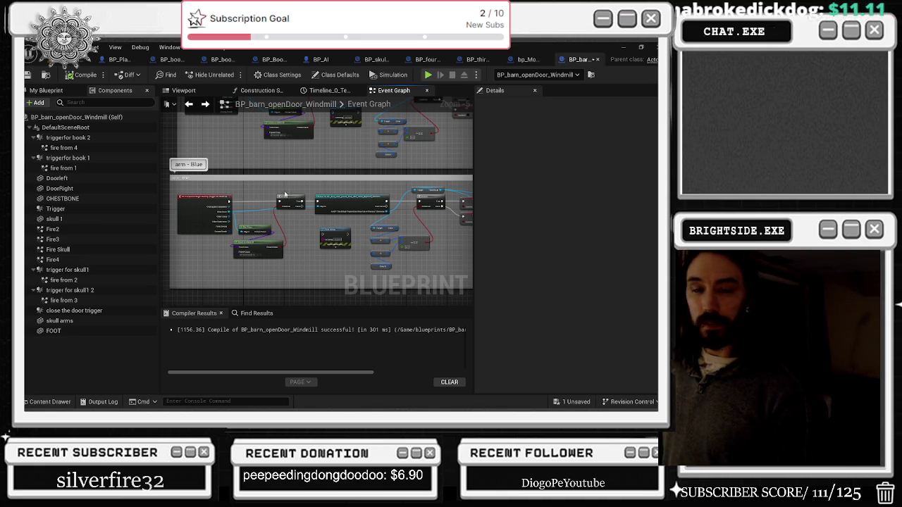
scroll(274, 209, "up", 2)
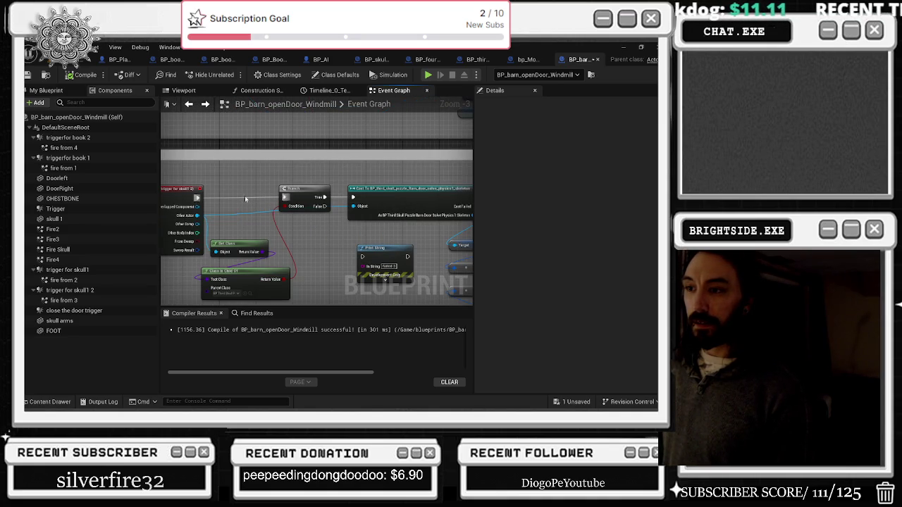
- Delete the Branch, Get Class and Class Is Child Of nodes and move the cast beside the trigger
left_click_drag(258, 255, 296, 279)
key("Delete")
left_click_drag(353, 194, 259, 200)
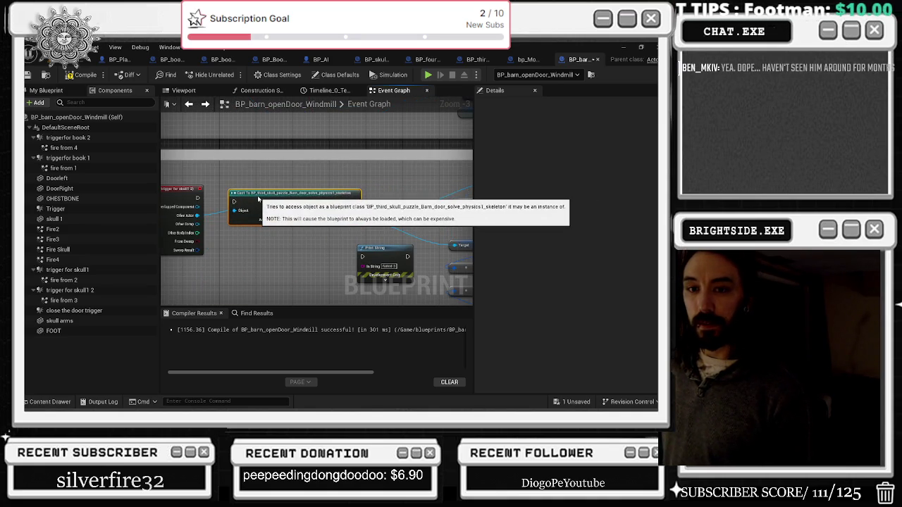
left_click(256, 185)
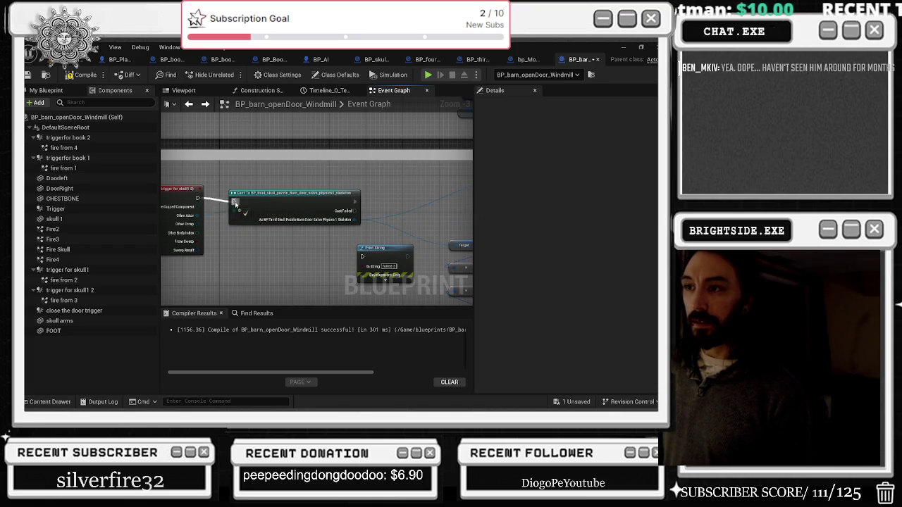
left_click_drag(296, 193, 333, 213)
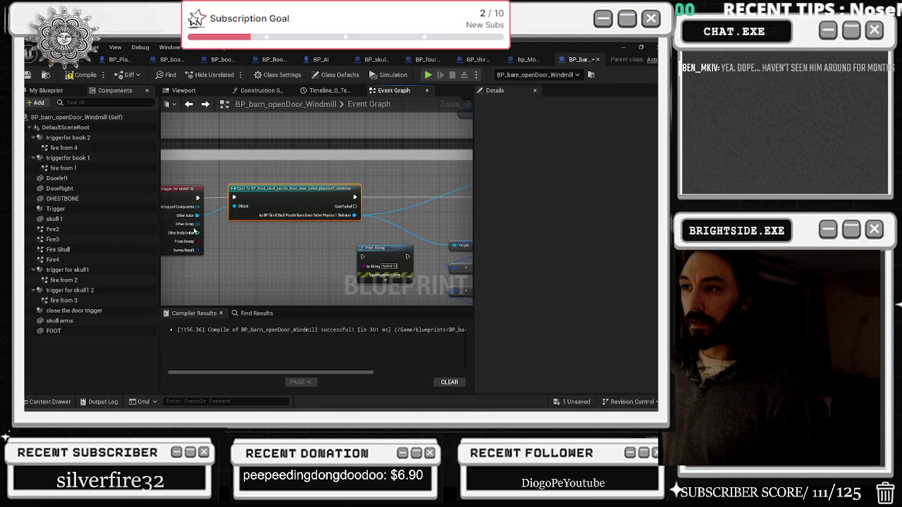
- Add a Cast To BP_third_skull_puzzle_Barn_REDO node wired from Other Actor
left_click_drag(201, 216, 224, 243)
type("cast to")
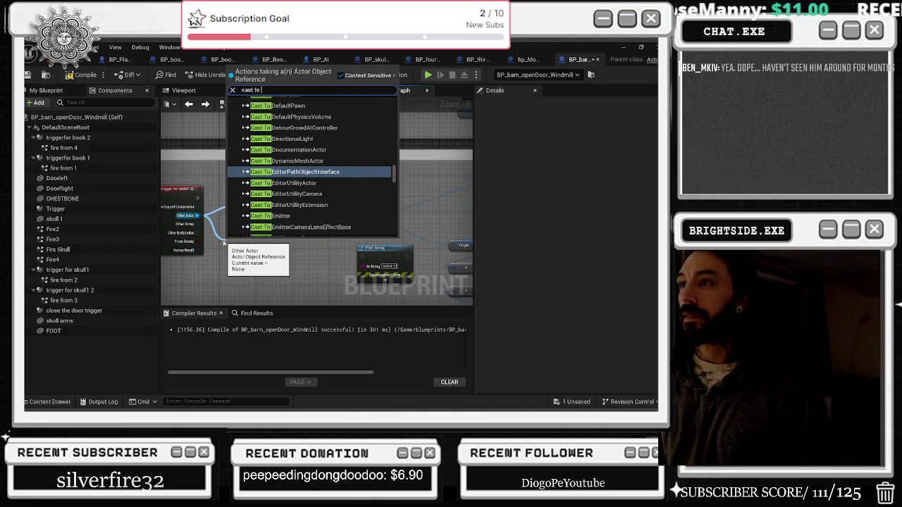
type("bp_")
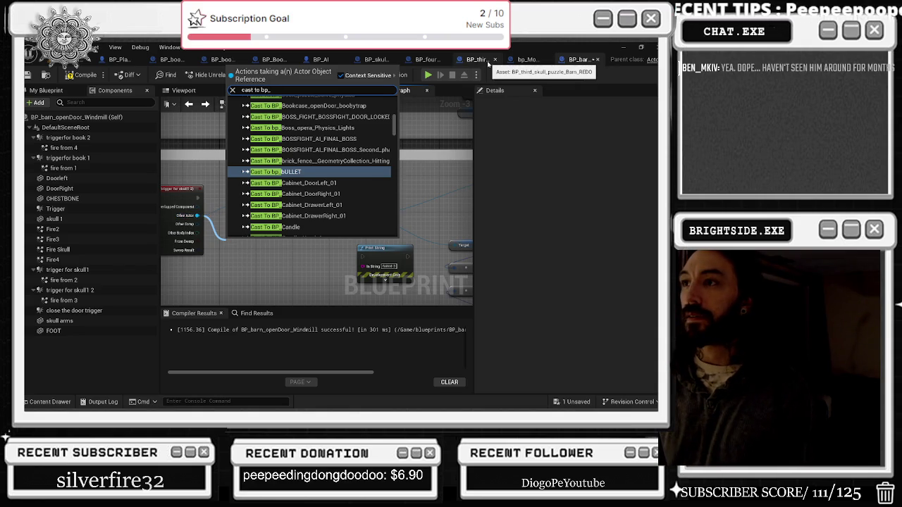
type("third")
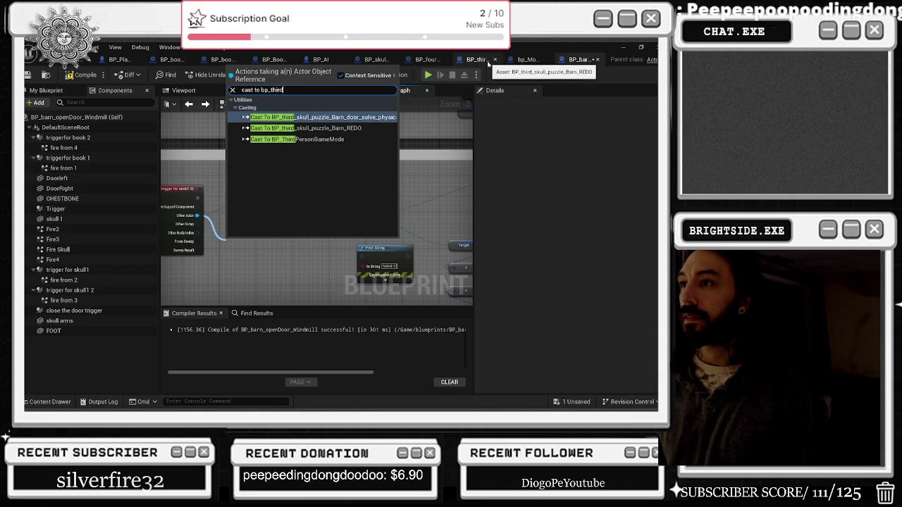
key("Down")
key("Return")
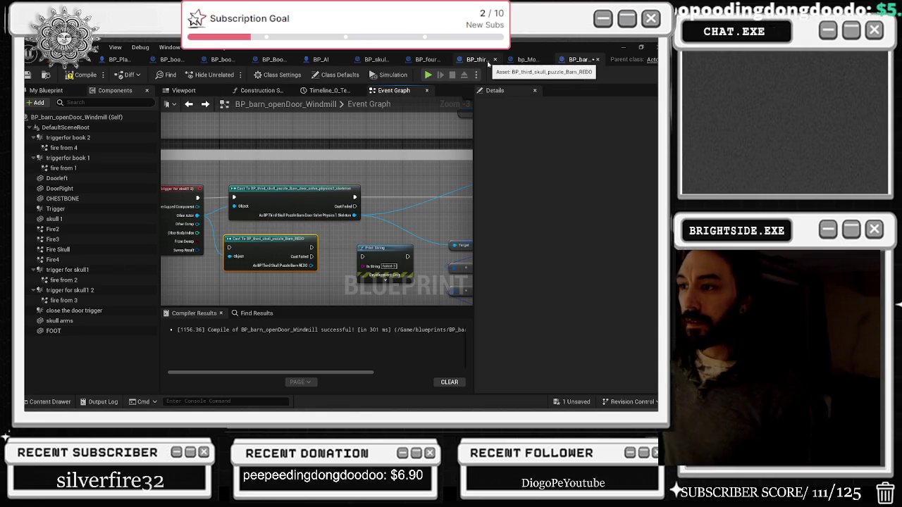
mouse_move(354, 215)
left_mouse_down()
mouse_move(310, 270)
mouse_move(342, 258)
mouse_move(355, 194)
mouse_move(462, 208)
mouse_move(311, 247)
mouse_move(275, 217)
mouse_move(264, 269)
left_mouse_up()
- Move the REDO cast into the skeleton cast's place and add a Get Color node from it
mouse_move(253, 218)
left_mouse_down()
mouse_move(278, 173)
mouse_move(245, 174)
mouse_move(245, 164)
left_mouse_up()
mouse_move(202, 209)
left_mouse_down()
mouse_move(310, 236)
mouse_move(325, 224)
left_mouse_up()
type("get")
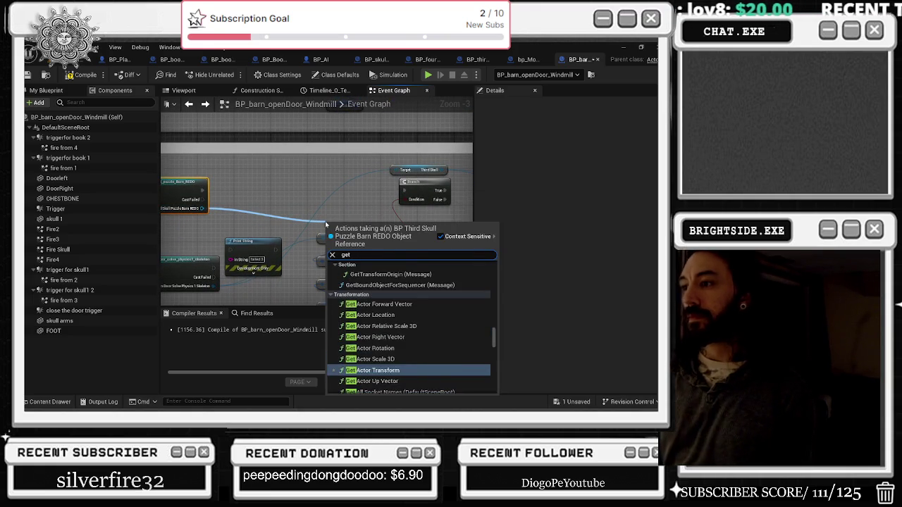
type(" color")
key("Return")
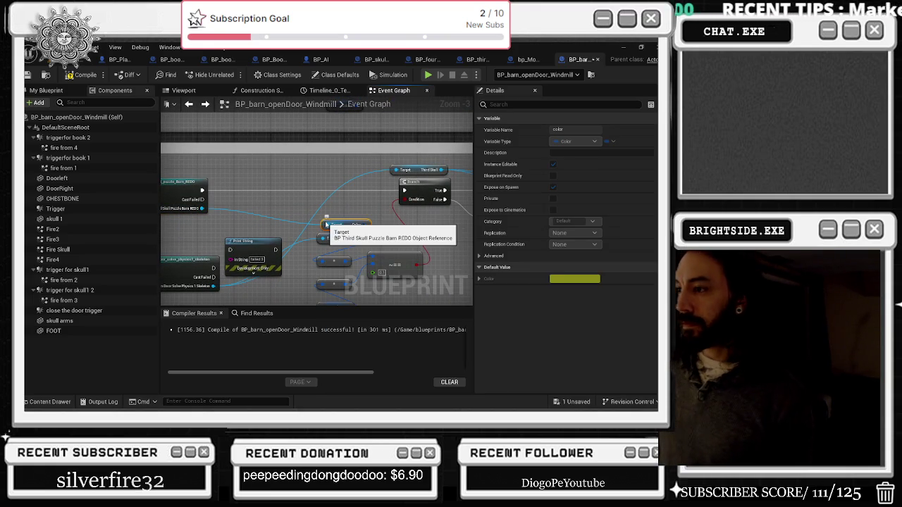
- Rearrange the color comparison nodes, Branch and SET nodes lower in the graph
left_click_drag(348, 215, 348, 336)
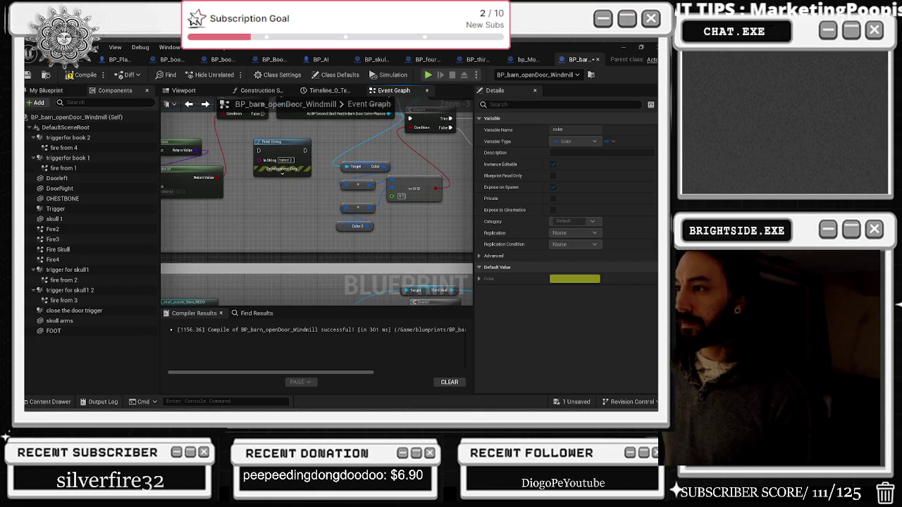
left_click_drag(409, 193, 406, 143)
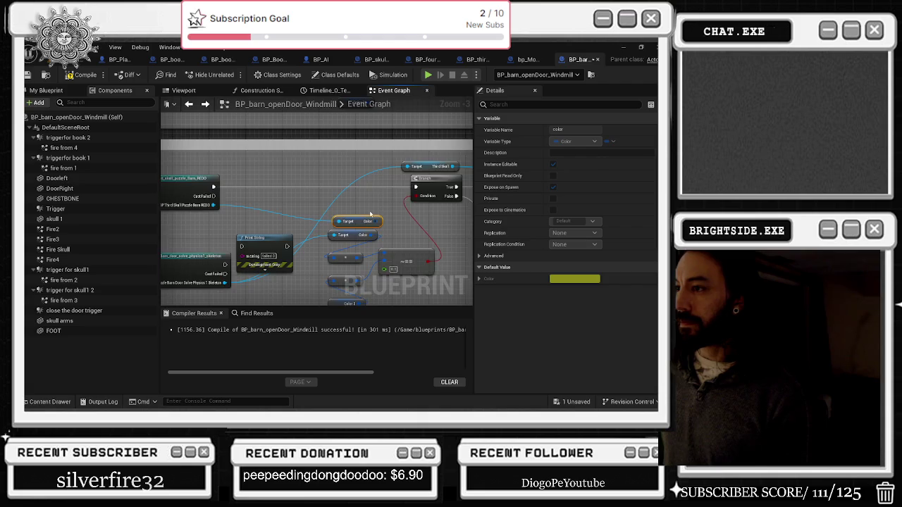
left_click_drag(370, 214, 344, 175)
left_click_drag(415, 174, 310, 273)
left_click_drag(373, 225, 373, 244)
left_click_drag(389, 209, 309, 226)
left_click(348, 208)
mouse_move(289, 189)
left_mouse_down()
mouse_move(367, 193)
mouse_move(290, 191)
mouse_move(337, 202)
mouse_move(318, 246)
mouse_move(300, 250)
left_mouse_up()
left_click_drag(384, 218, 374, 249)
left_click_drag(364, 212, 446, 196)
- Connect Cast Failed to the SET node and add a reroute point to tidy the wire
left_click_drag(172, 180, 443, 229)
left_click(317, 209)
double_click(318, 209)
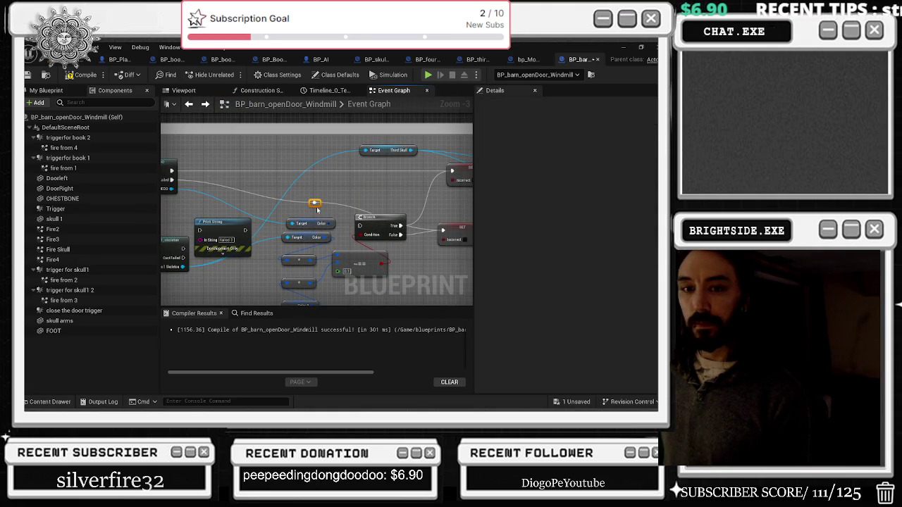
left_click_drag(308, 203, 403, 192)
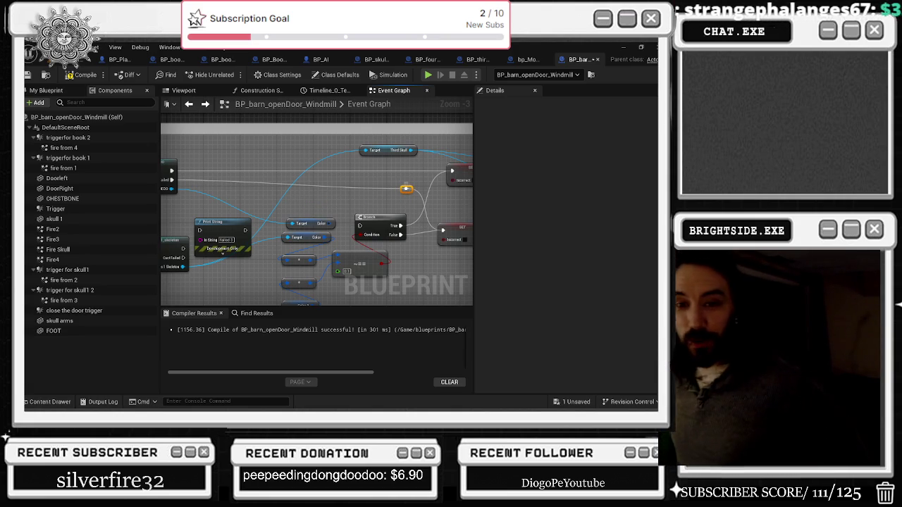
key("alt+Tab")
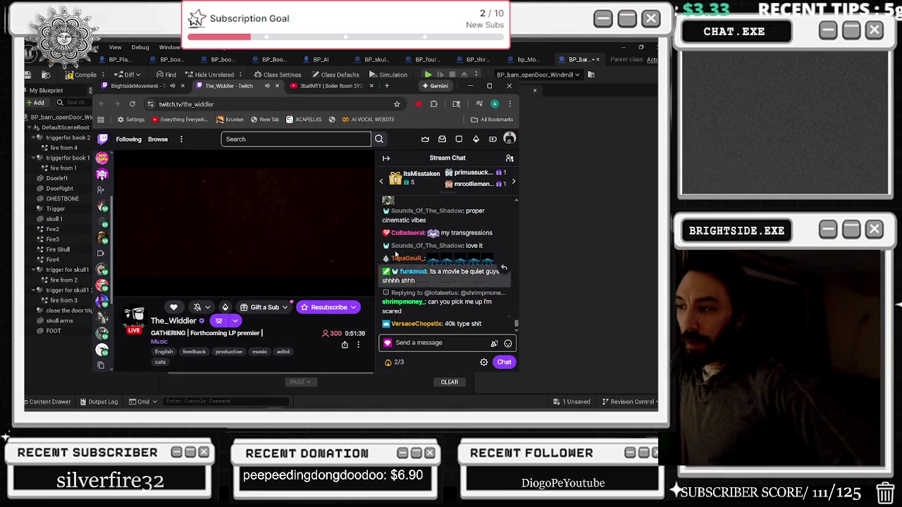
- Maximize the Twitch browser window showing the stream
left_click(490, 87)
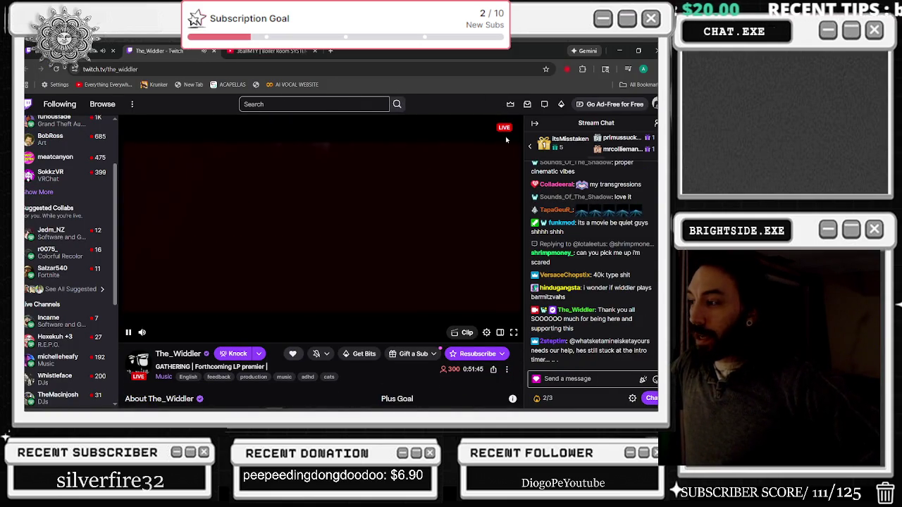
right_click(505, 159)
left_click(576, 395)
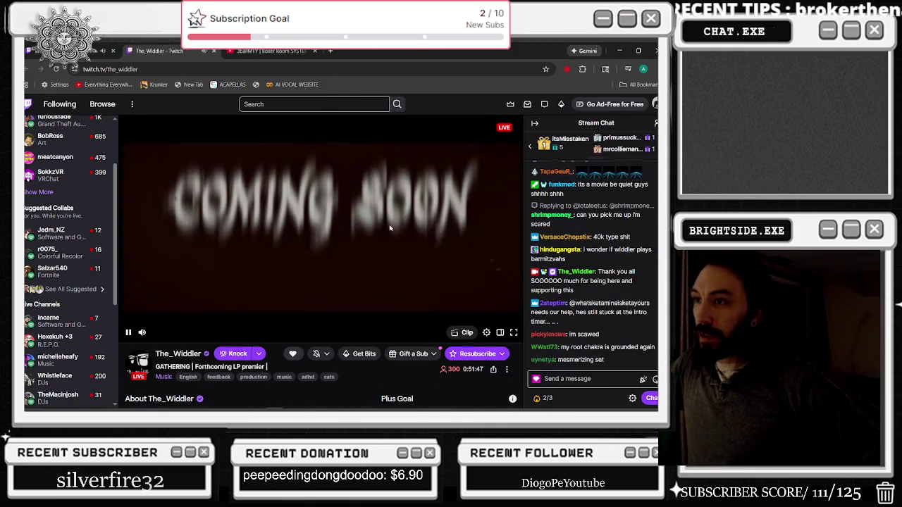
- Send 'wow', a shout-out to the streamer, and a happy birthday message in chat
left_click(574, 379)
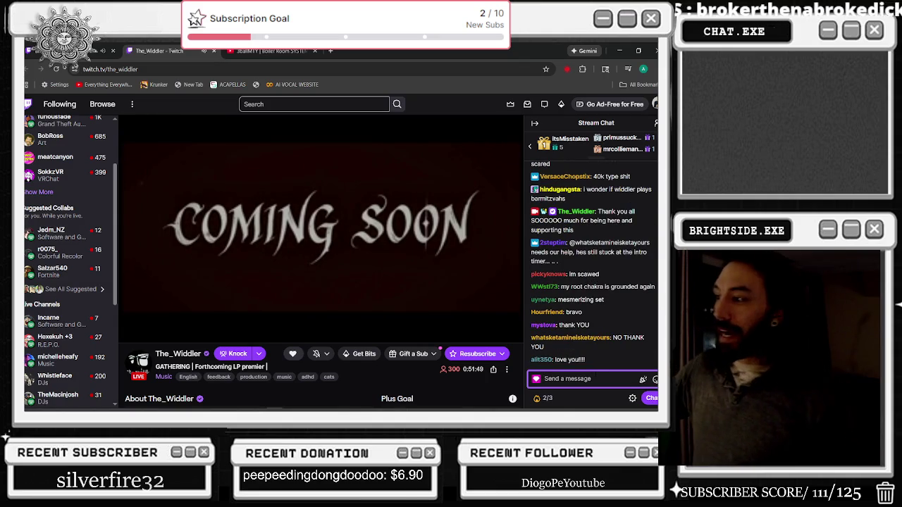
type("wow")
key("Return")
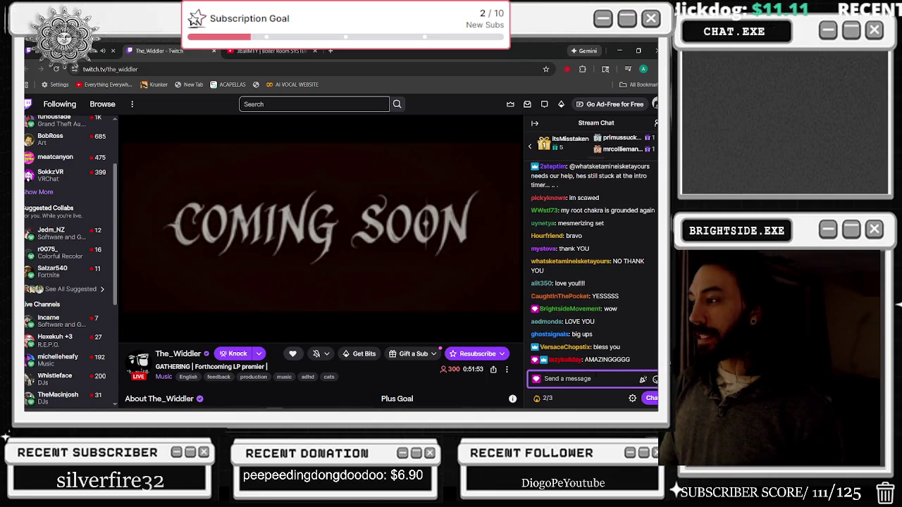
type("biggups wid")
key("Return")
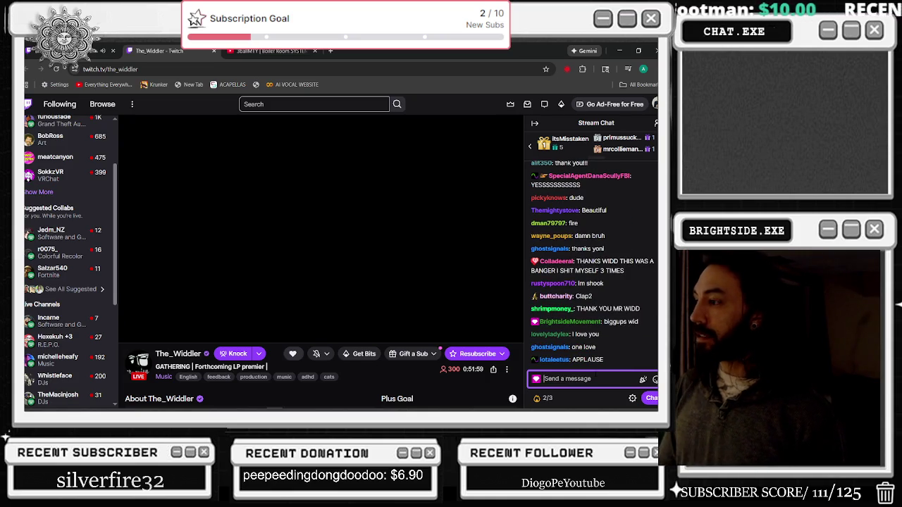
type("happy birthday br")
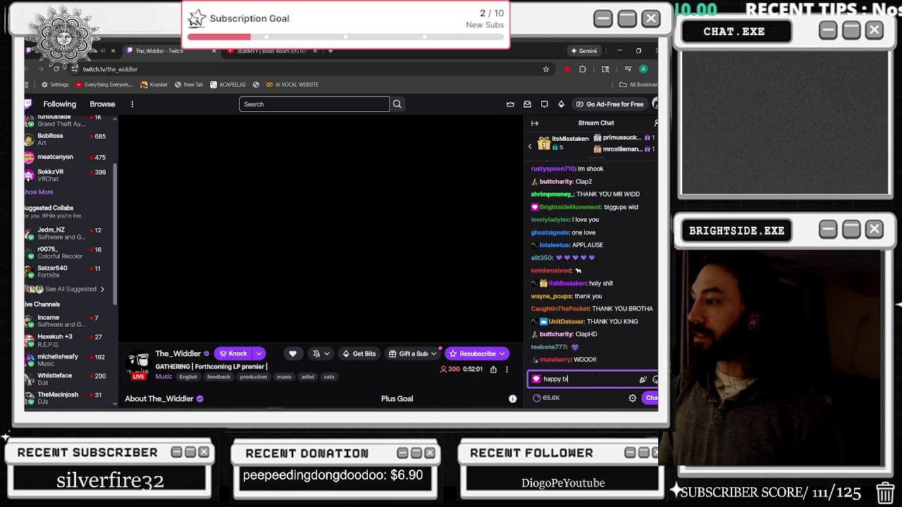
key("BackSpace")
key("BackSpace")
key("Return")
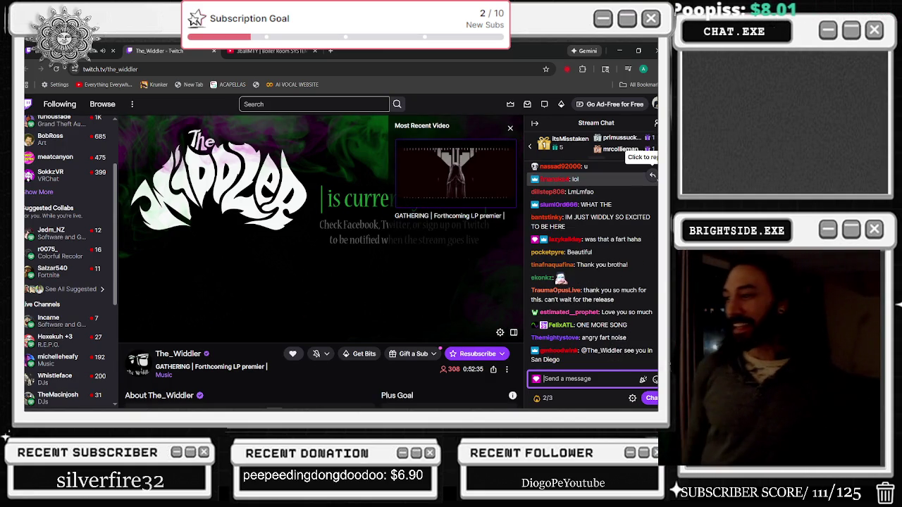
- Send an all-caps HBD greeting to the streamer, then switch back to Unreal Engine
type("HBD")
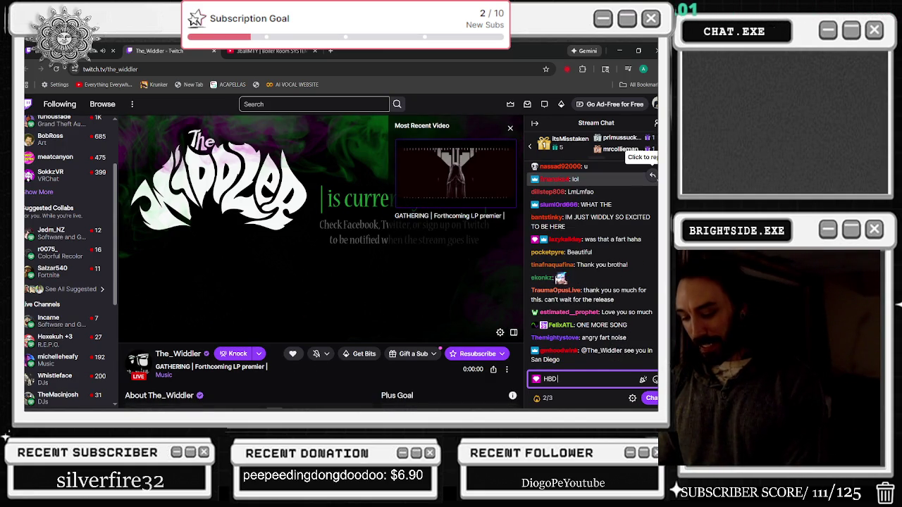
type(" WIDDLER")
key("Return")
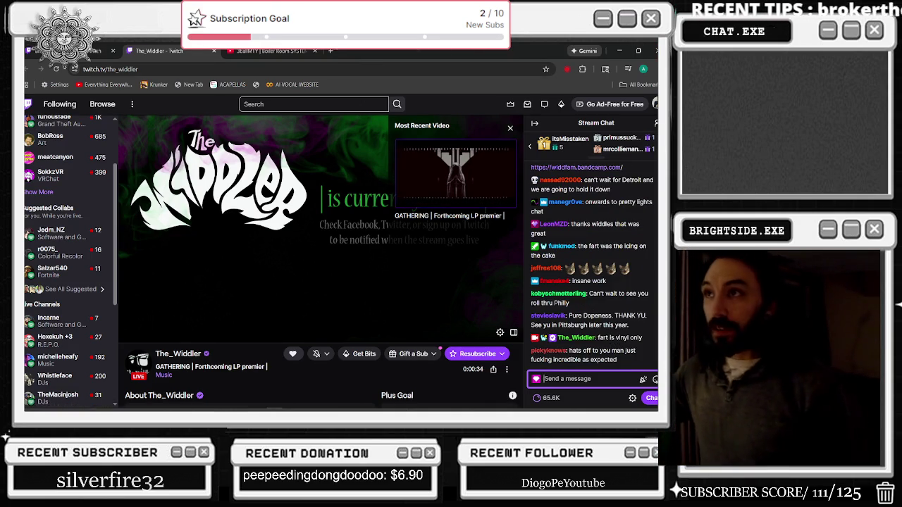
key("alt+Tab")
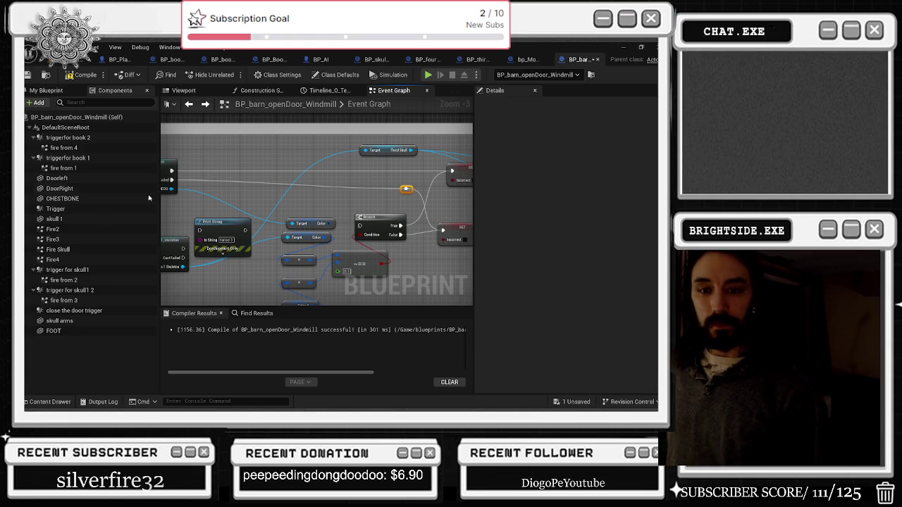
- Delete the leftover lower Cast and Print String nodes from the graph
mouse_move(245, 195)
left_mouse_down()
mouse_move(240, 189)
mouse_move(261, 196)
left_mouse_up()
left_click_drag(320, 207, 440, 176)
mouse_move(233, 181)
left_mouse_down()
mouse_move(289, 207)
mouse_move(334, 212)
mouse_move(239, 196)
left_mouse_up()
key("Delete")
- Move the colour comparison nodes down and check the Color 3 variable and SET nodes
mouse_move(288, 158)
left_mouse_down()
mouse_move(369, 224)
mouse_move(441, 211)
mouse_move(359, 250)
left_mouse_up()
left_click_drag(317, 220, 316, 240)
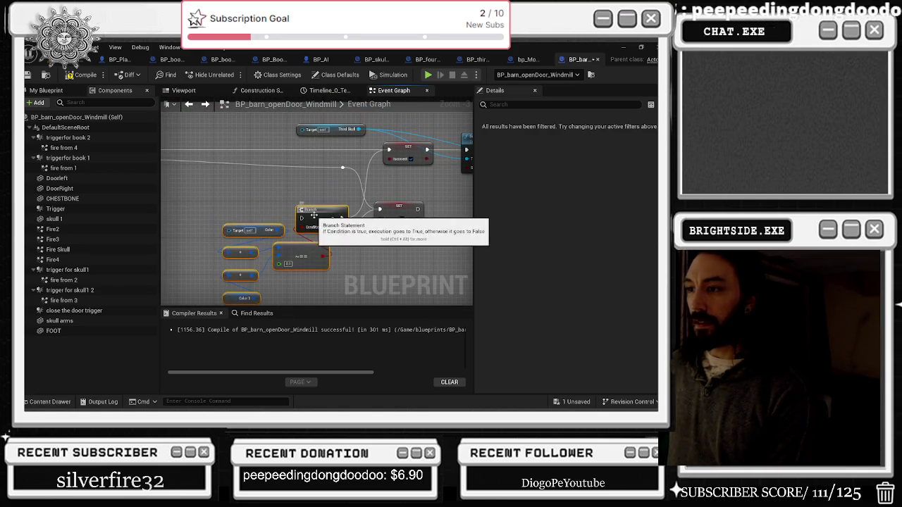
left_click(321, 190)
mouse_move(321, 190)
left_mouse_down()
mouse_move(310, 176)
mouse_move(354, 173)
left_mouse_up()
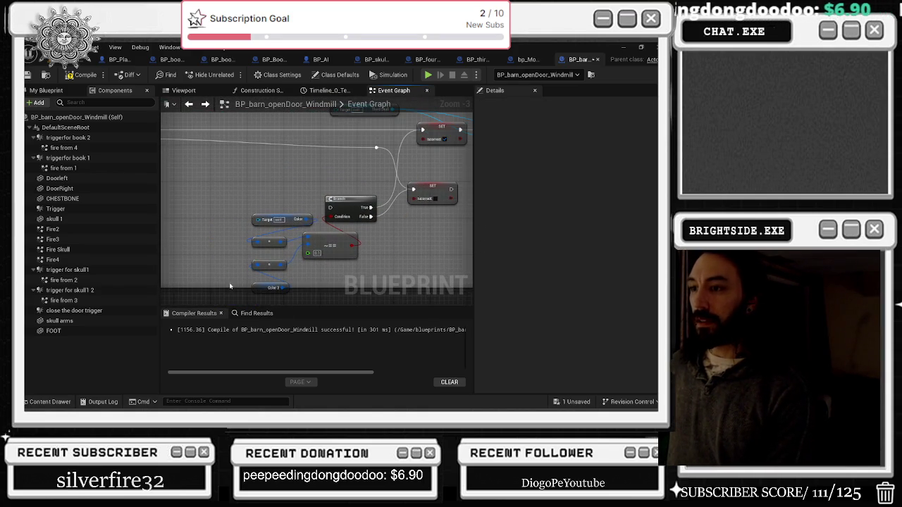
left_click(258, 288)
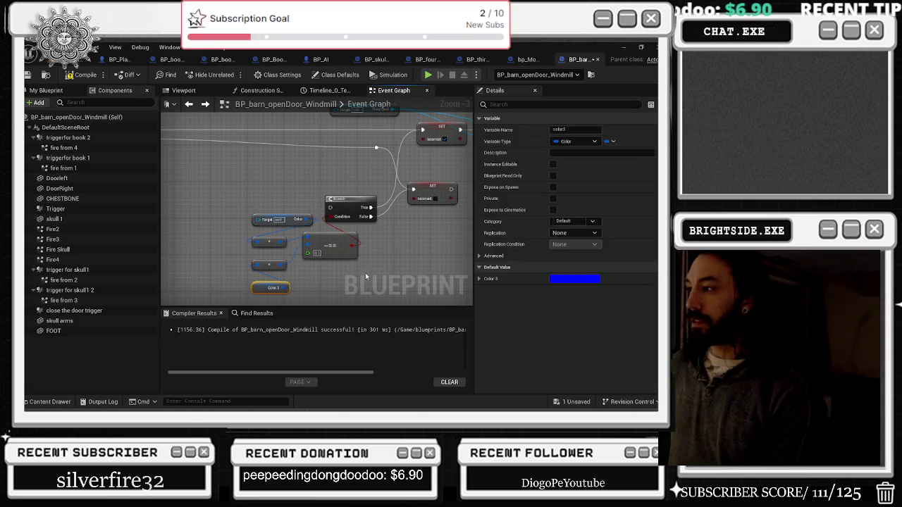
left_click_drag(382, 261, 263, 265)
mouse_move(351, 224)
left_mouse_down()
mouse_move(360, 230)
mouse_move(354, 219)
left_mouse_up()
left_click(354, 220)
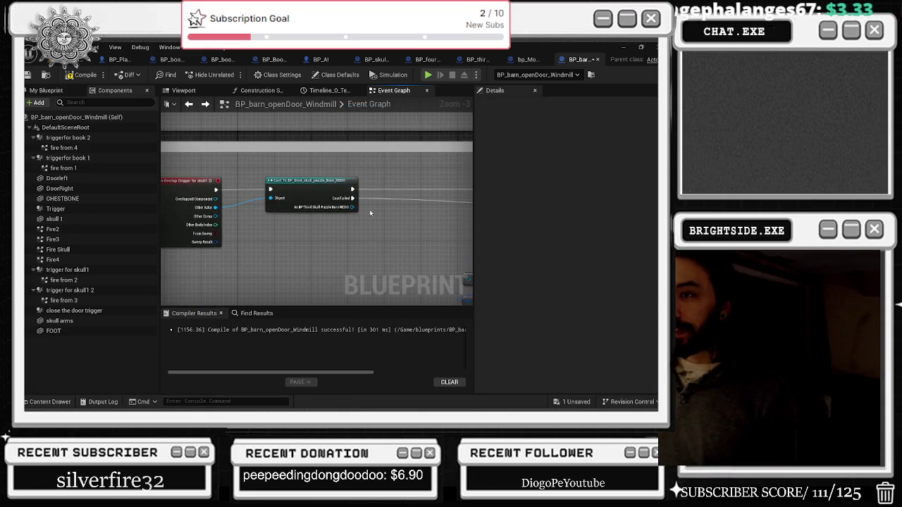
scroll(386, 203, "down", 4)
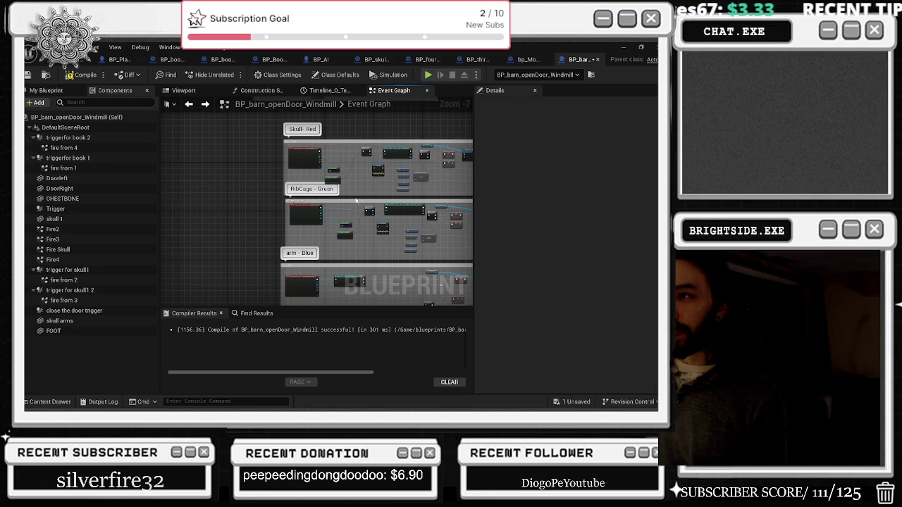
- Recompile the blueprint and jump to the node causing the thirdSkull error
left_click(85, 75)
left_click(250, 339)
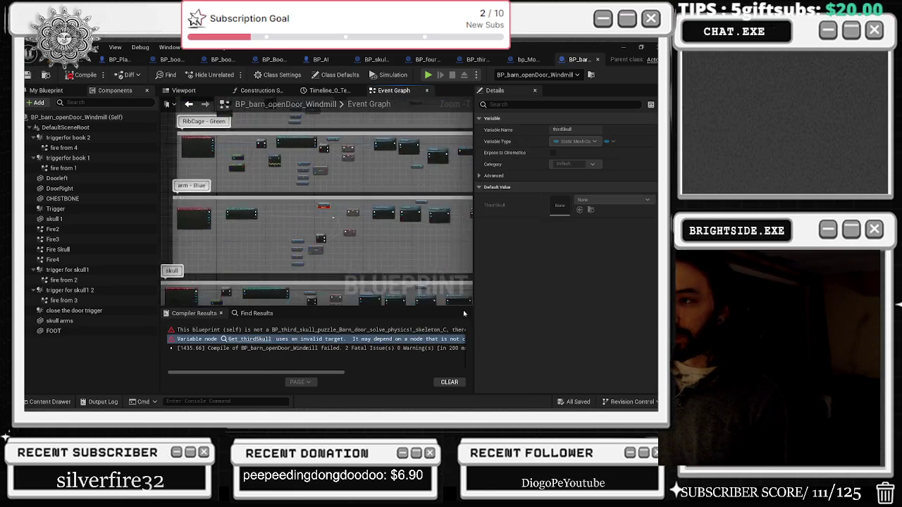
scroll(317, 233, "down", 1)
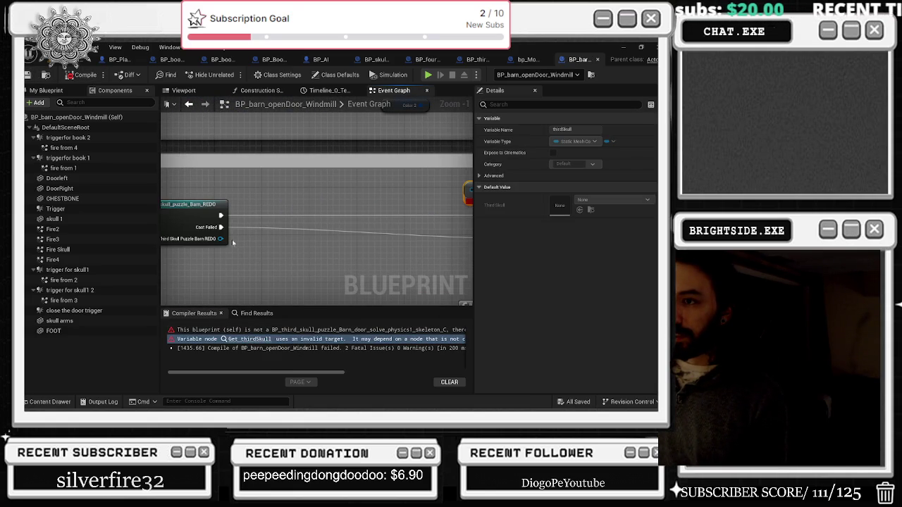
mouse_move(221, 239)
left_mouse_down()
mouse_move(451, 211)
mouse_move(335, 204)
mouse_move(345, 224)
left_mouse_up()
- Add a Fourth Skull getter from the REDO cast and delete the Get Mass and broken Third Skull nodes
type("get")
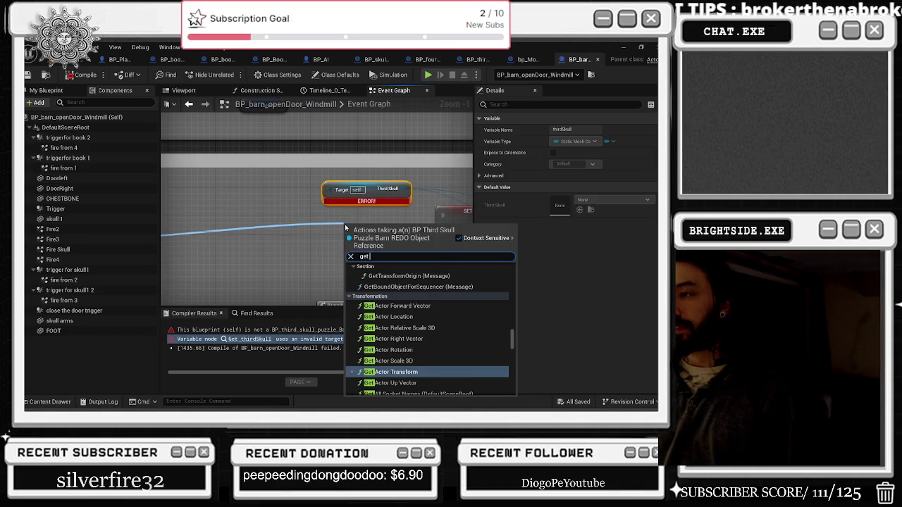
type(" sk")
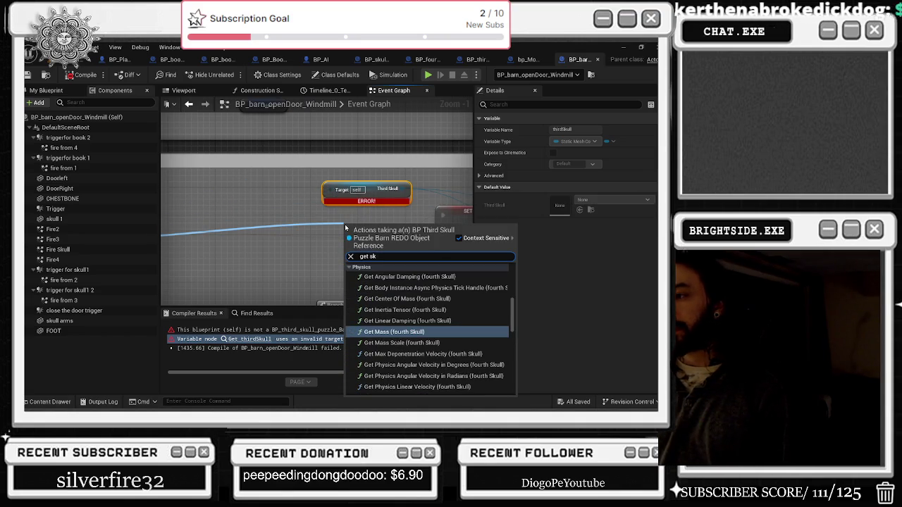
key("Return")
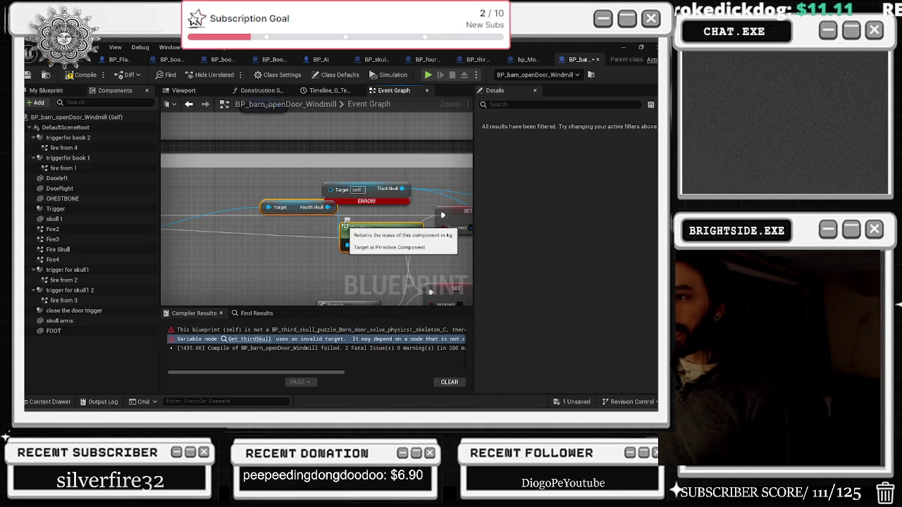
key("Delete")
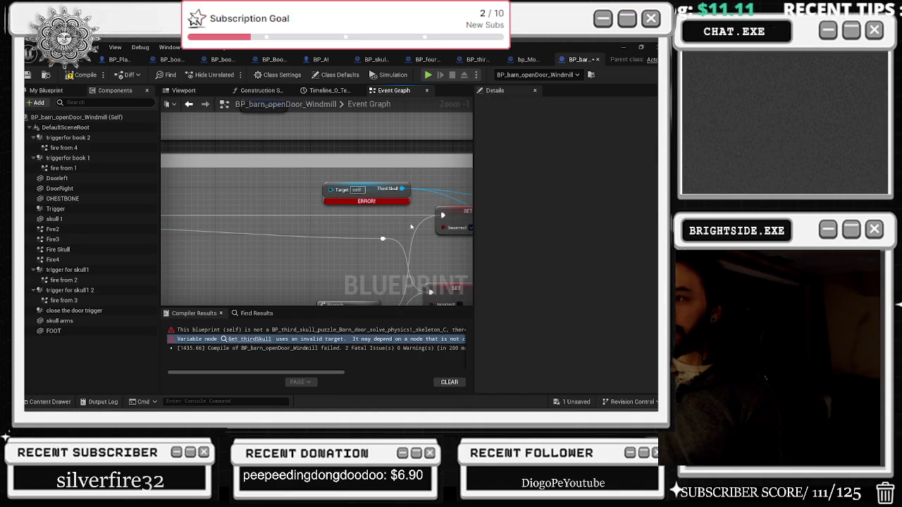
key("ctrl+z")
key("Delete")
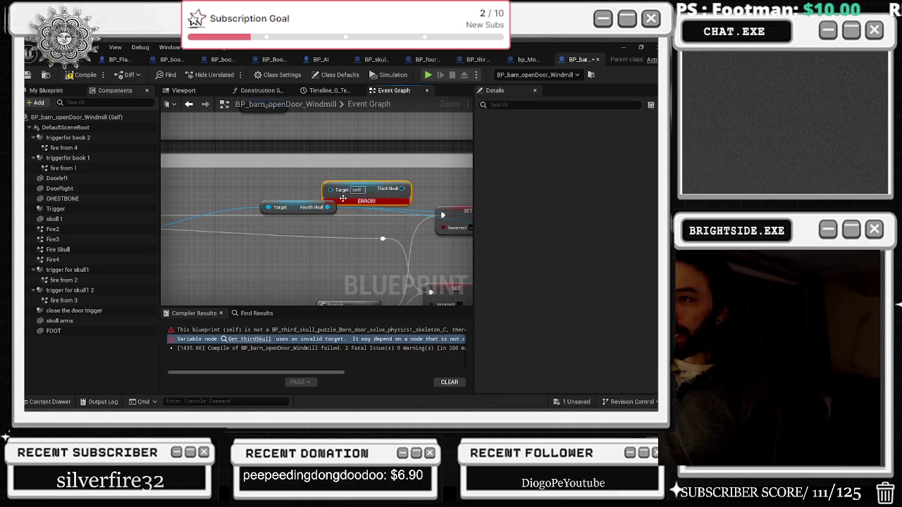
key("Delete")
- Move the Fourth Skull node lower and recompile the blueprint without errors
left_click_drag(312, 207, 317, 267)
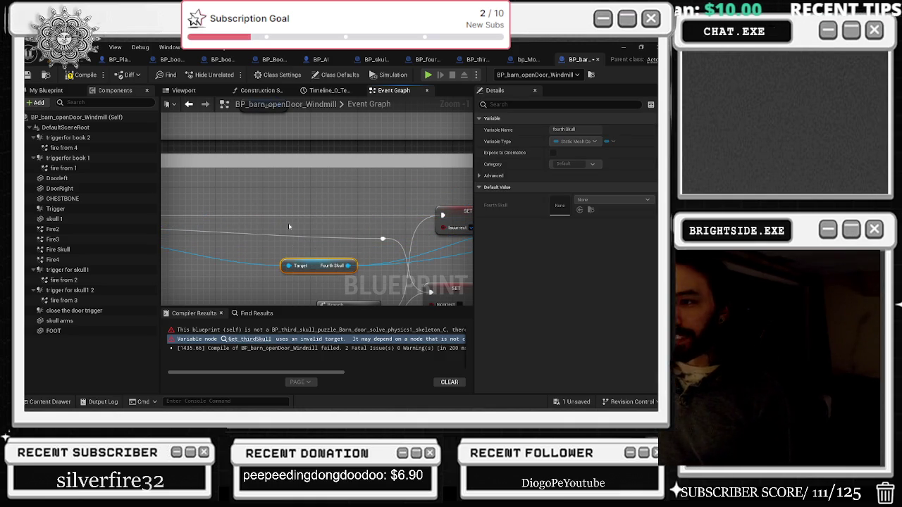
left_click(81, 75)
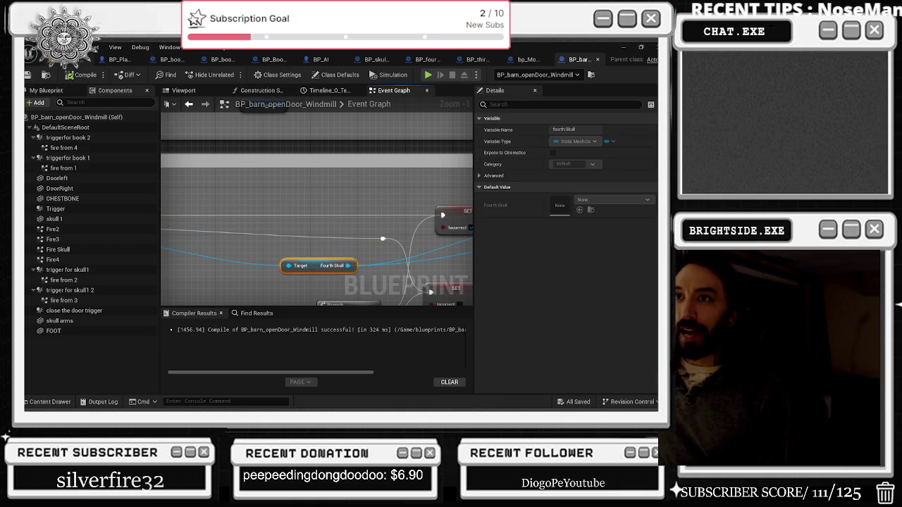
scroll(226, 156, "down", 3)
scroll(299, 192, "up", 2)
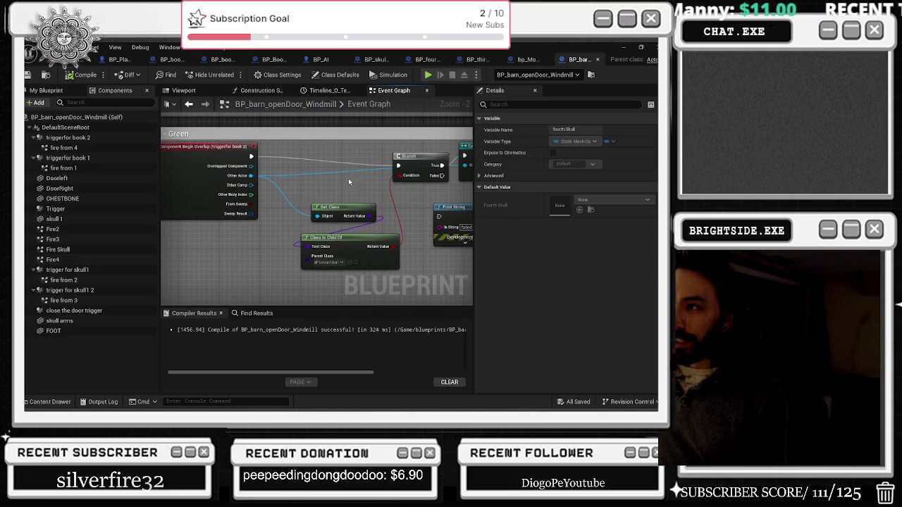
- Move Get Class and Class Is Child Of up beside the Branch and nudge the second-skull cast left
scroll(416, 163, "up", 3)
left_click(312, 186)
left_click_drag(313, 186, 286, 173)
left_click_drag(327, 281, 334, 248)
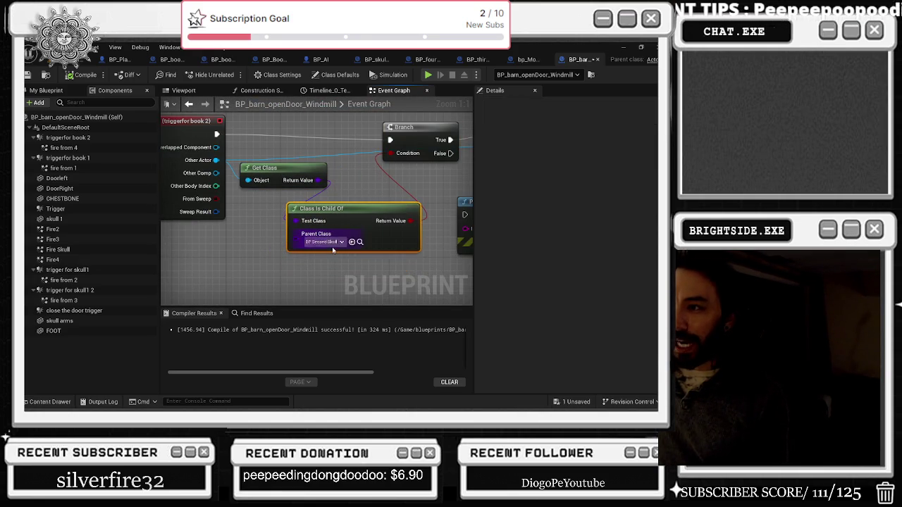
left_click_drag(413, 143, 375, 189)
left_click(375, 189)
left_click_drag(456, 216, 335, 221)
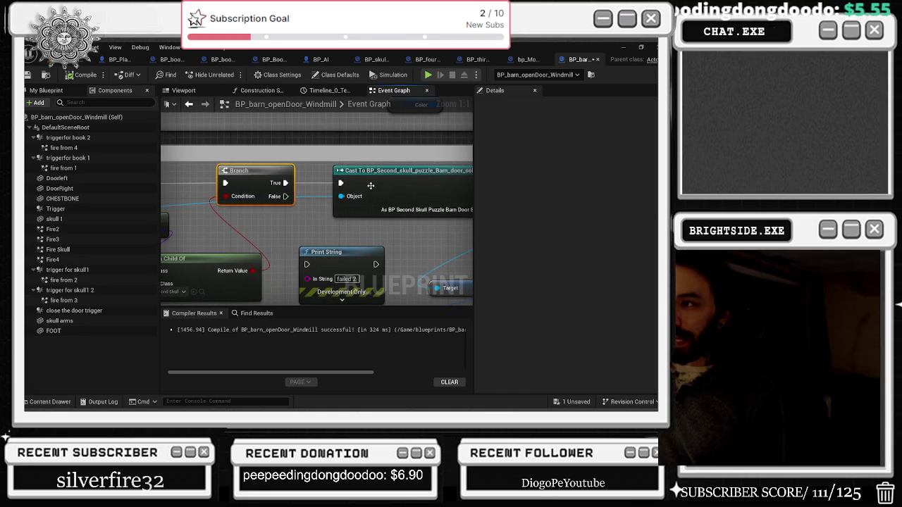
left_click_drag(357, 180, 328, 178)
- Pan across the Second Skull Branch and SET nodes to check their wiring
mouse_move(465, 205)
left_mouse_down()
mouse_move(327, 197)
mouse_move(328, 139)
left_mouse_up()
left_click_drag(418, 166, 411, 152)
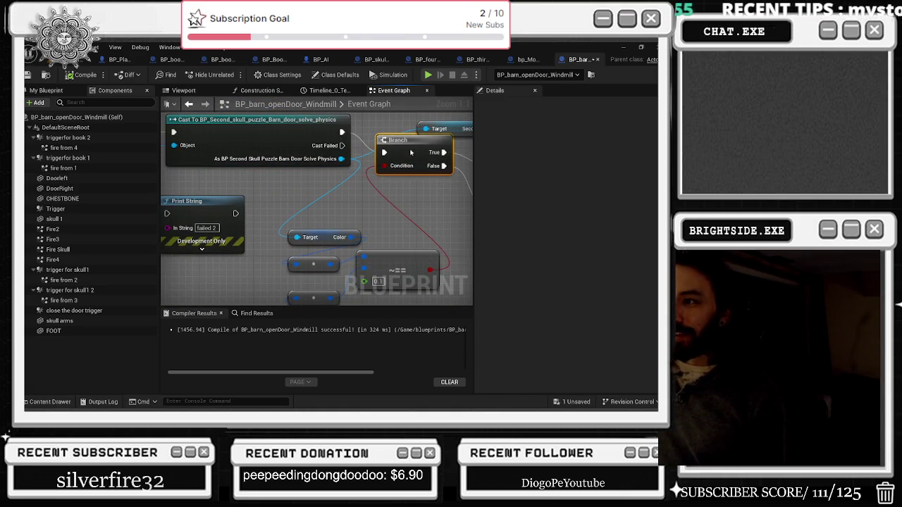
left_click(308, 237)
mouse_move(395, 239)
left_mouse_down()
mouse_move(296, 239)
mouse_move(260, 299)
left_mouse_up()
left_click_drag(255, 257, 325, 252)
key("ctrl+Tab")
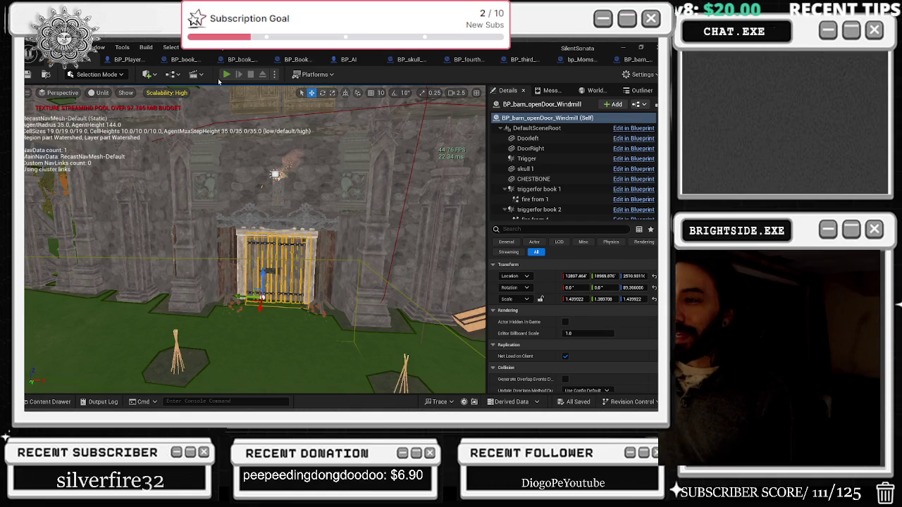
- Playtest the level, pick up the skull (E) and the bones (F), then stop with Esc
key("alt+p")
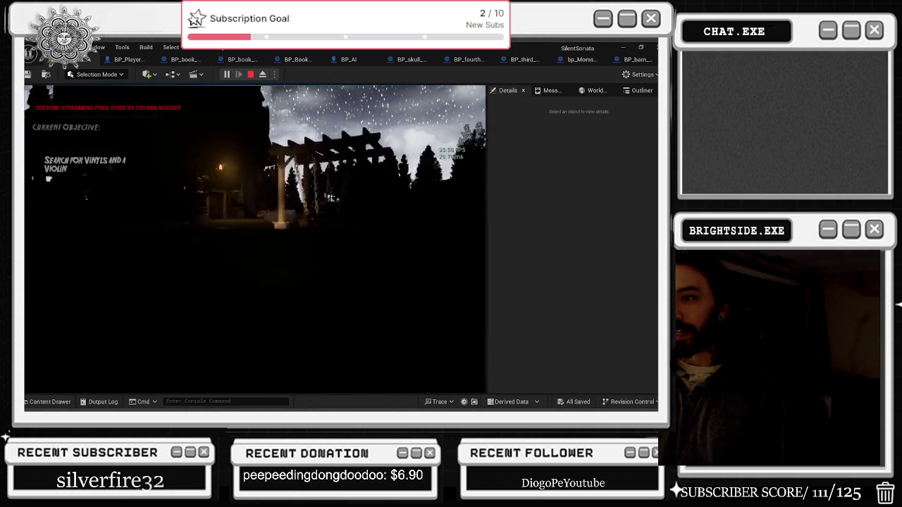
key("e")
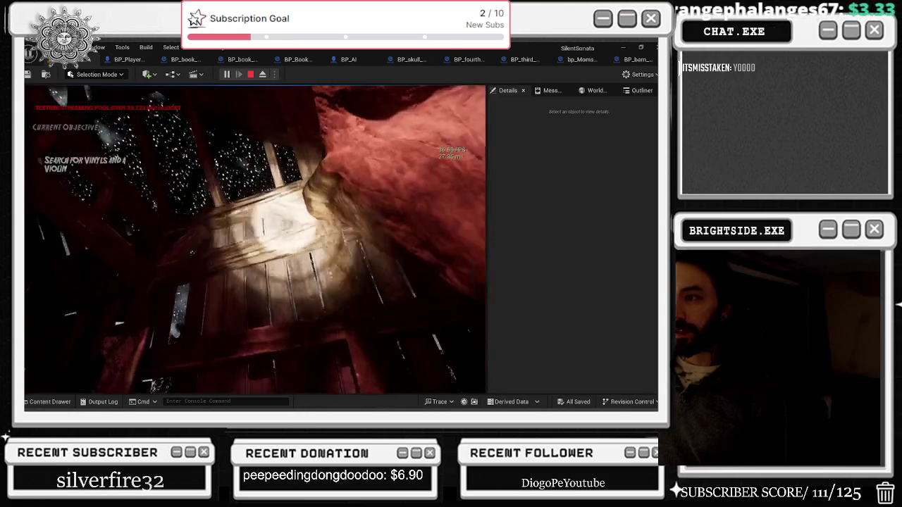
key("f")
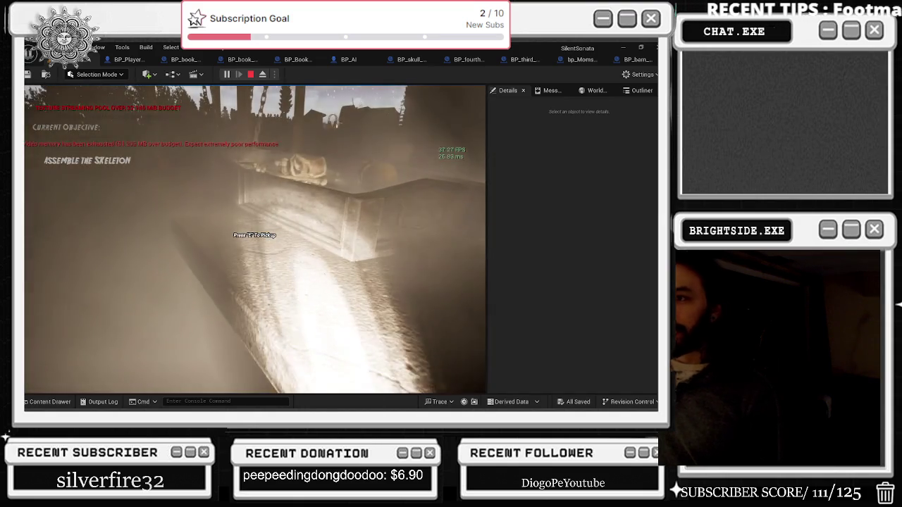
key("Escape")
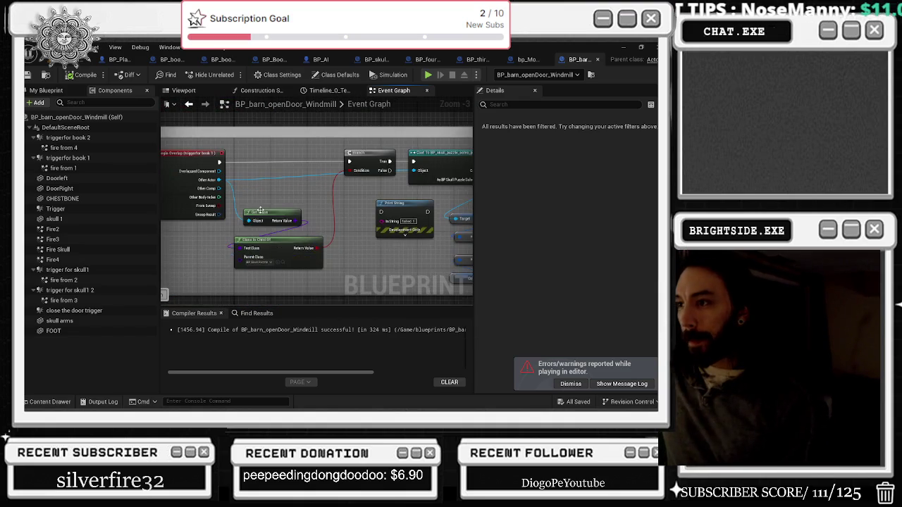
- Delete the Get Class, Class Is Child Of, Branch and colour-compare nodes; wire overlap into Cast into SET nodes
key("Delete")
left_click(381, 166)
key("Delete")
left_click_drag(415, 162, 243, 157)
left_click_drag(381, 205, 289, 194)
left_click_drag(297, 294, 298, 294)
key("Delete")
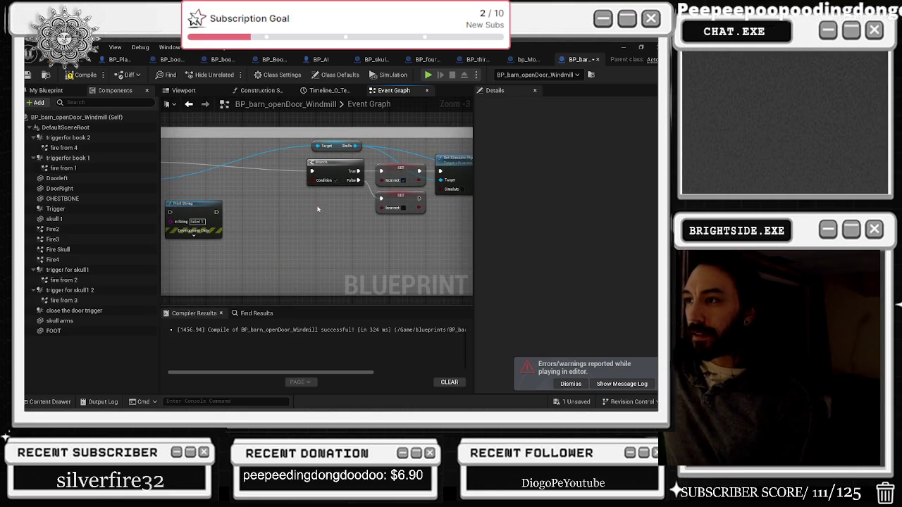
left_click_drag(233, 217, 358, 238)
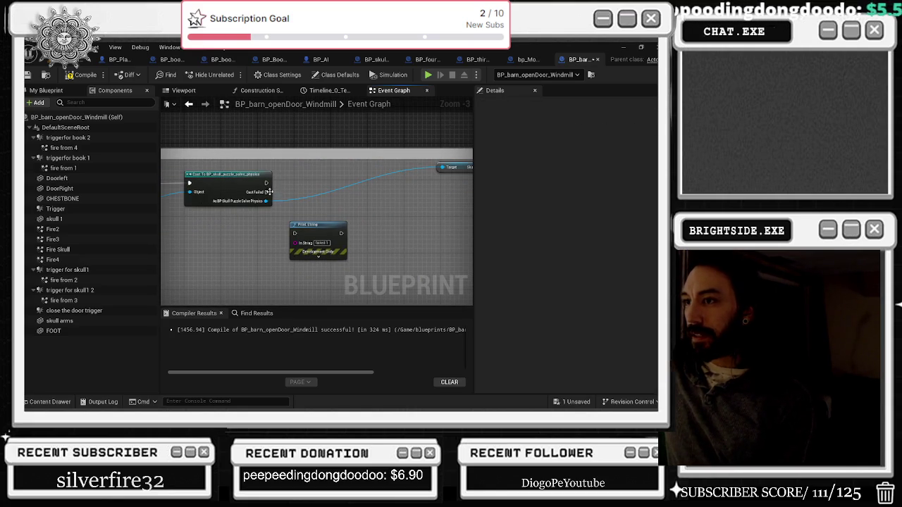
mouse_move(412, 207)
left_mouse_down()
mouse_move(397, 222)
mouse_move(224, 192)
mouse_move(412, 200)
mouse_move(332, 191)
left_mouse_up()
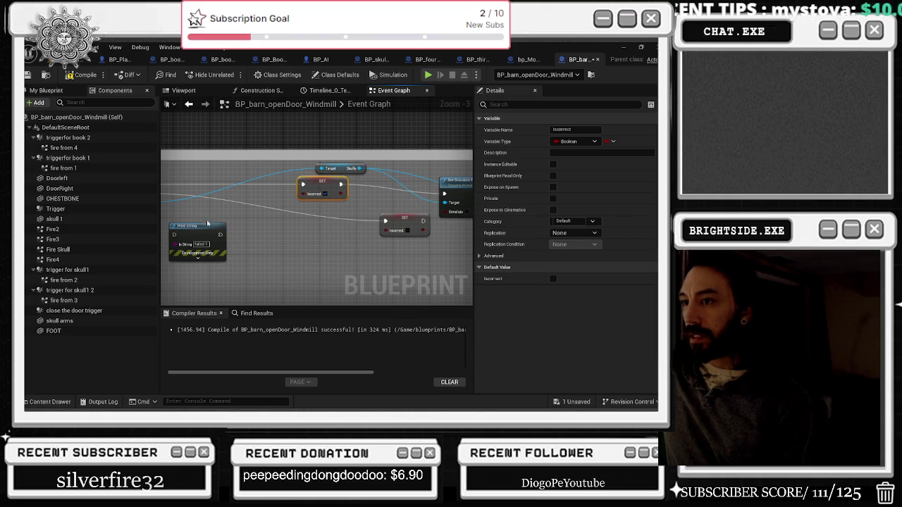
- Line up the SET isCorrect, Set Simulate Physics, Set Visibility and skull 1 reference nodes
left_click_drag(206, 221, 185, 230)
left_click_drag(398, 221, 317, 218)
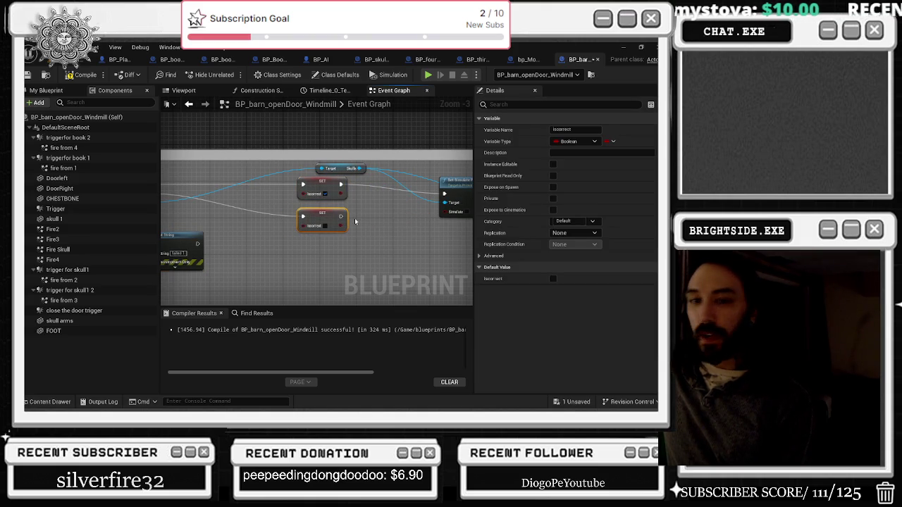
left_click_drag(448, 238, 322, 253)
left_click_drag(356, 210, 258, 201)
left_click_drag(359, 190, 320, 190)
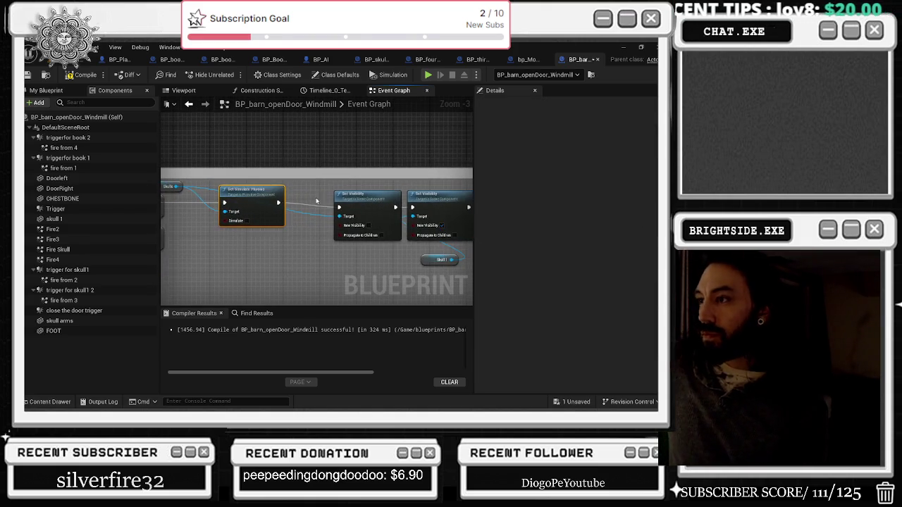
mouse_move(388, 185)
left_mouse_down()
mouse_move(332, 178)
mouse_move(367, 187)
left_mouse_up()
left_click_drag(368, 250, 306, 255)
- Delete the Get All Actors Of Class and Print String nodes, moving Correct Event Checker into place
left_click_drag(394, 282, 311, 281)
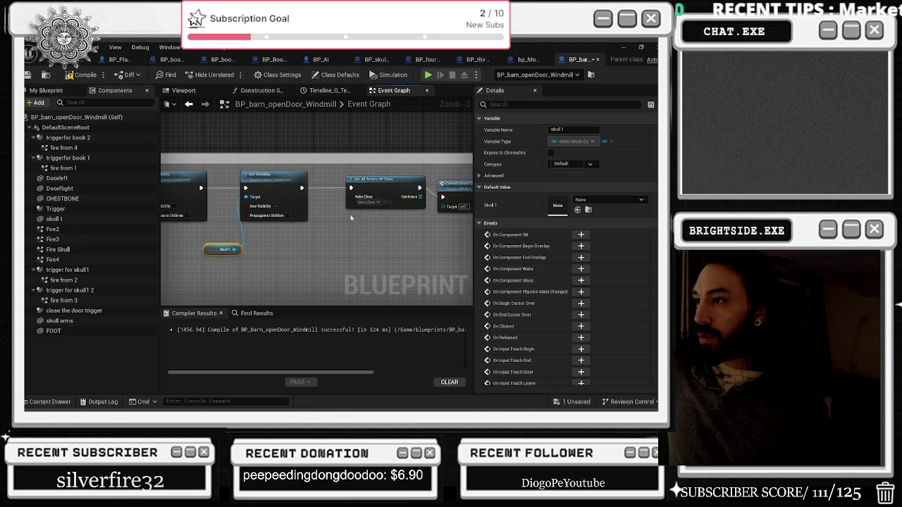
left_click_drag(380, 189, 369, 192)
left_click_drag(423, 275, 342, 286)
left_click_drag(303, 197, 295, 205)
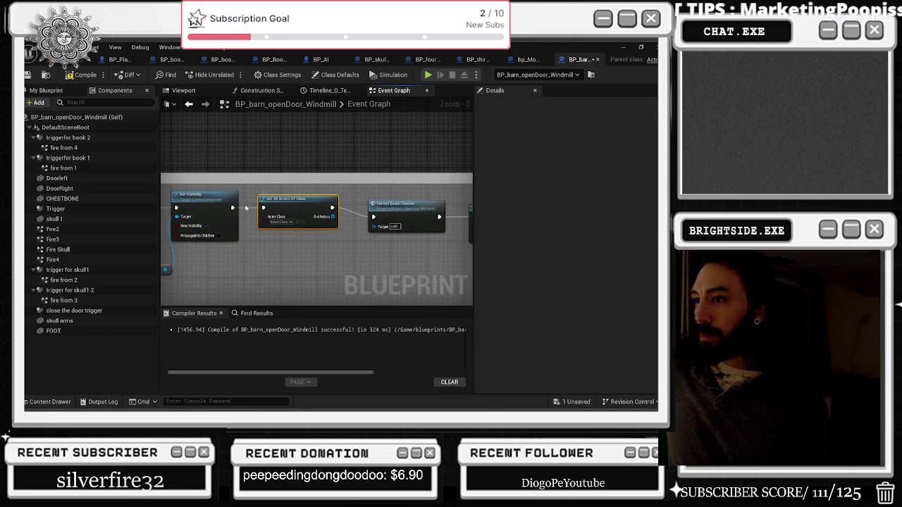
key("Delete")
left_click_drag(392, 201, 198, 201)
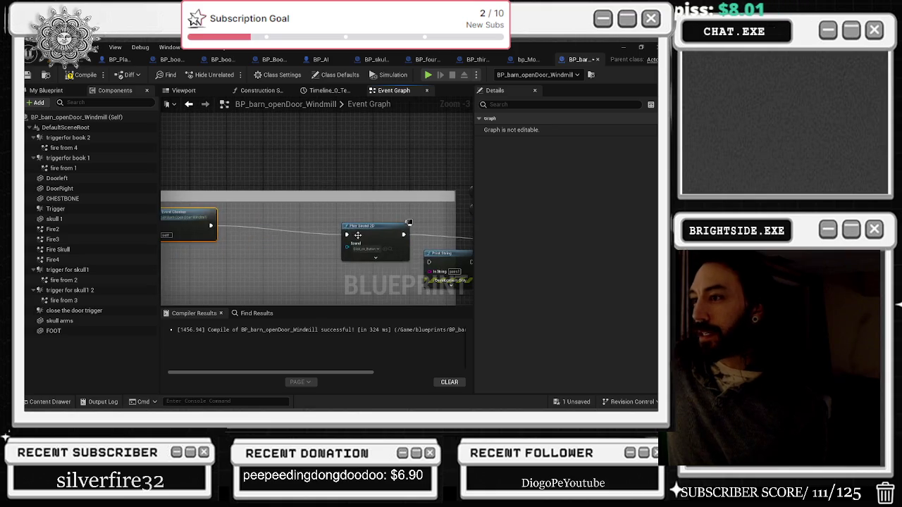
mouse_move(343, 223)
left_mouse_down()
mouse_move(251, 223)
mouse_move(212, 246)
left_mouse_up()
key("Delete")
- Tidy the Fire Skull, Set Visibility, Delay, SET, Skulls and Set Simulate Physics nodes leftward
left_click_drag(296, 166, 394, 261)
mouse_move(357, 219)
left_mouse_down()
mouse_move(233, 200)
mouse_move(155, 200)
left_mouse_up()
left_click_drag(373, 206, 279, 206)
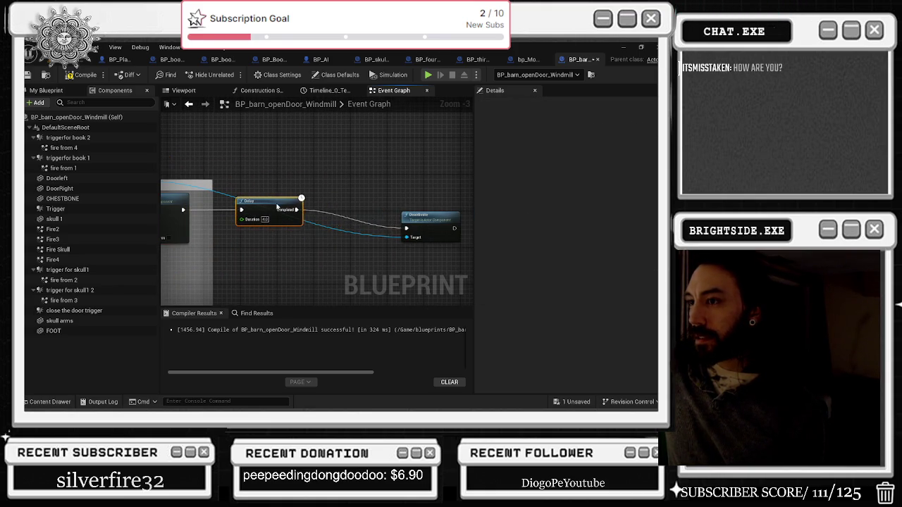
left_click_drag(227, 156, 403, 156)
left_click(279, 182)
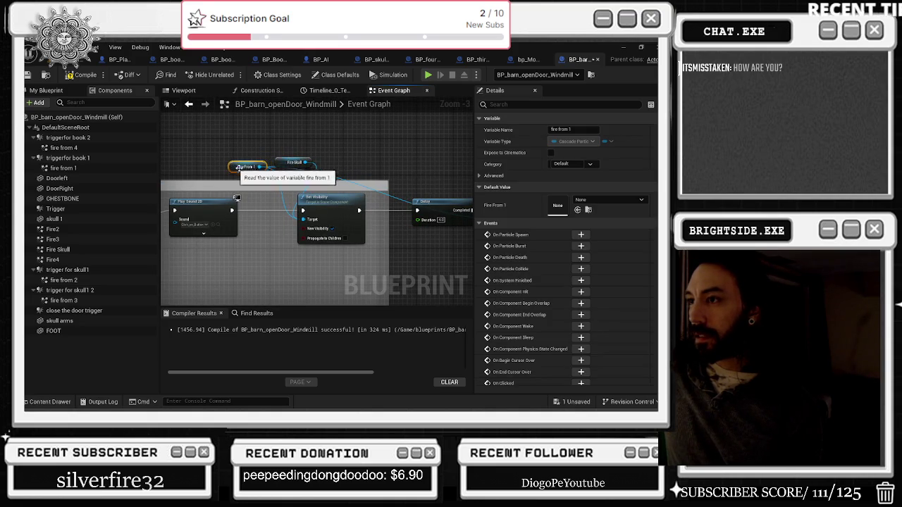
mouse_move(285, 167)
left_mouse_down()
mouse_move(229, 159)
mouse_move(467, 157)
mouse_move(400, 266)
mouse_move(438, 211)
left_mouse_up()
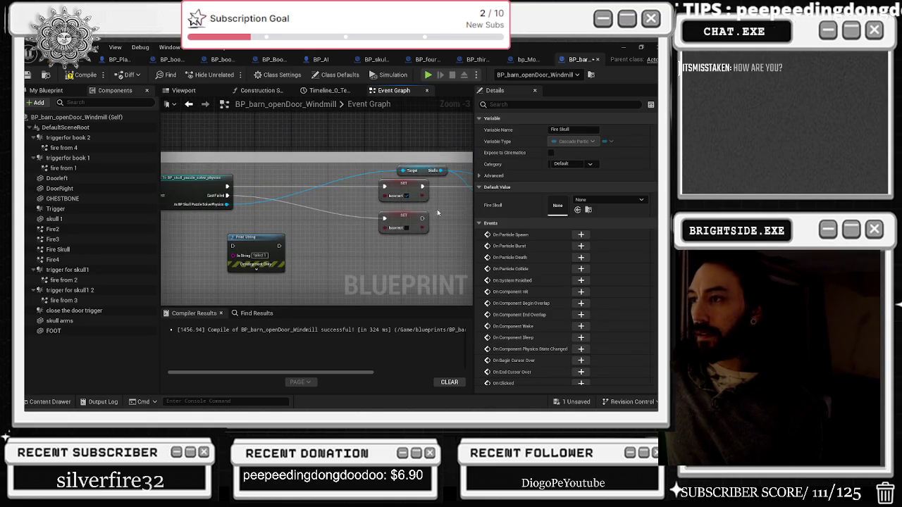
mouse_move(400, 254)
left_mouse_down()
mouse_move(264, 213)
mouse_move(299, 215)
left_mouse_up()
left_click_drag(236, 184, 227, 194)
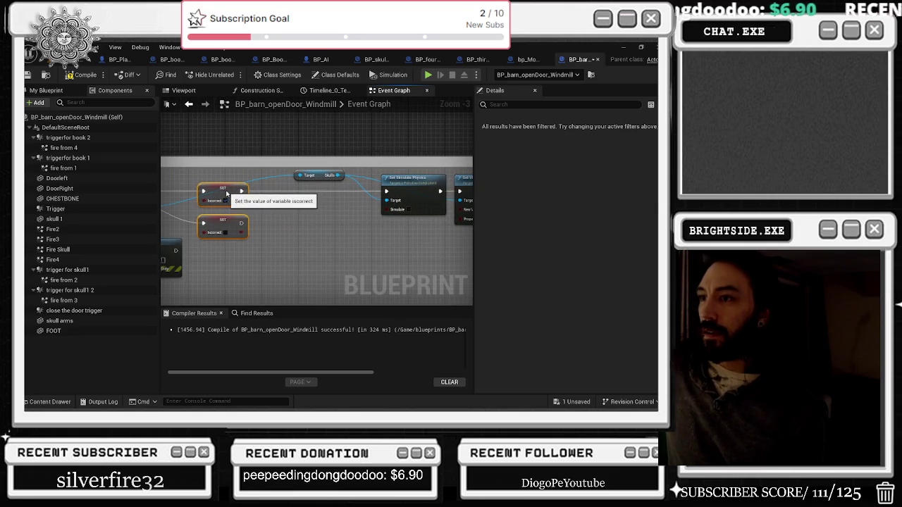
left_click_drag(311, 182, 220, 180)
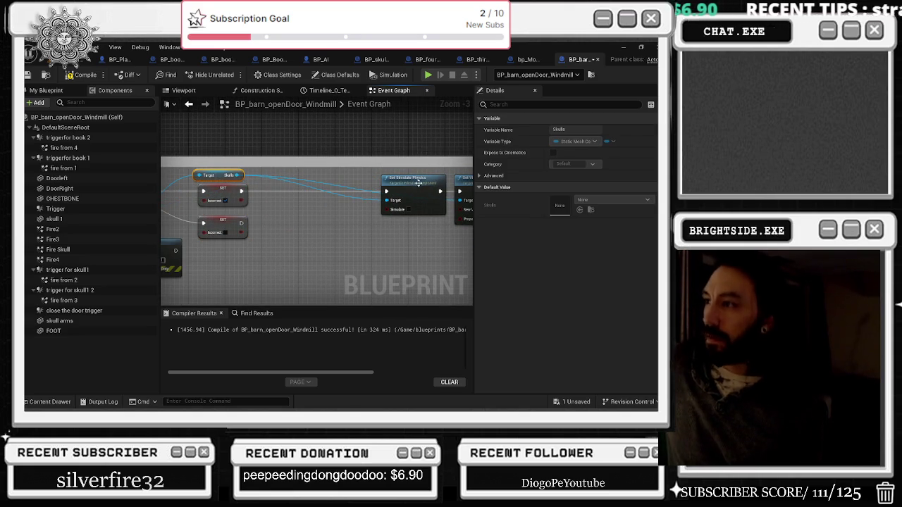
left_click_drag(419, 184, 304, 184)
mouse_move(172, 199)
left_mouse_down()
mouse_move(324, 198)
mouse_move(384, 211)
mouse_move(508, 195)
mouse_move(495, 208)
mouse_move(341, 226)
mouse_move(522, 235)
mouse_move(387, 247)
mouse_move(353, 225)
left_mouse_up()
- Add a Destroy Actor node for the red skull reference beside Deactivate
type("de")
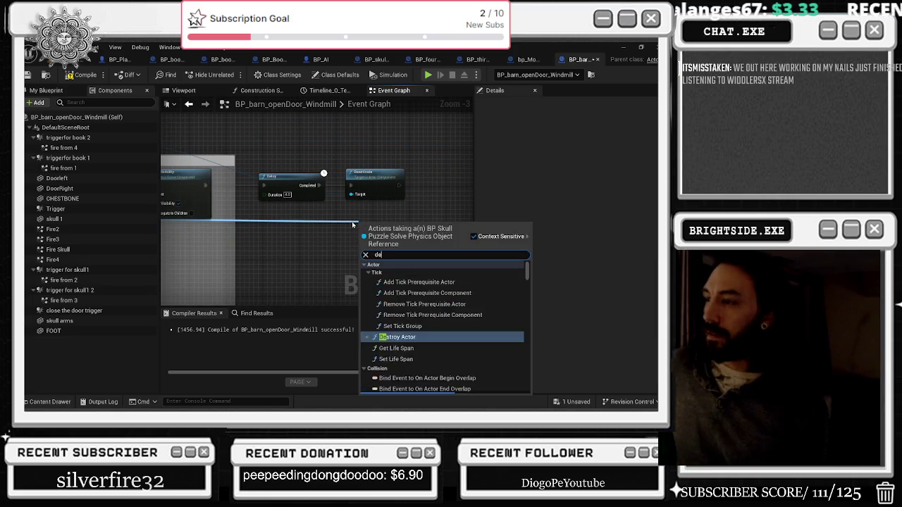
type("str")
key("Return")
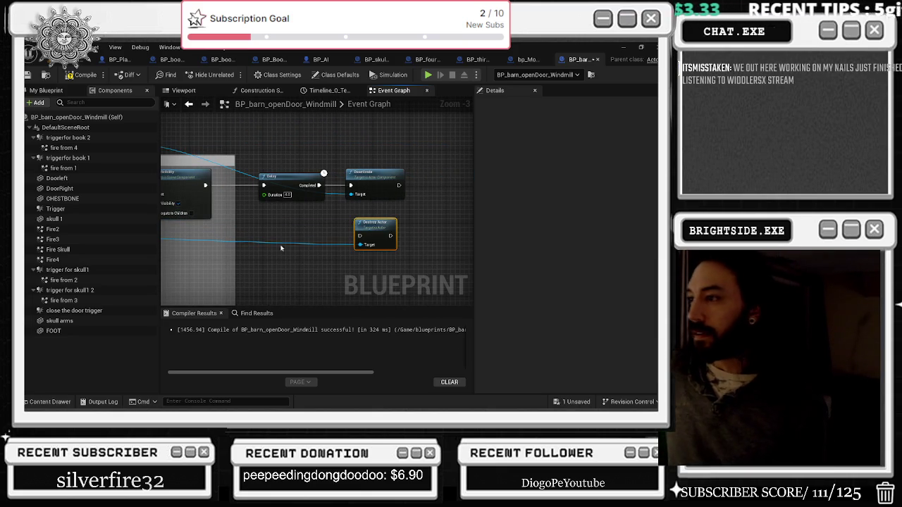
left_click_drag(355, 223, 410, 179)
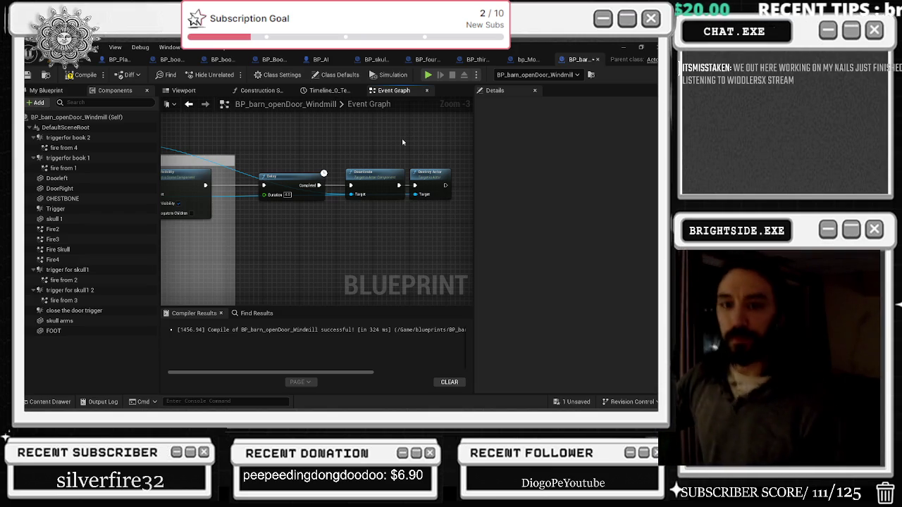
- Delete the second section's Branch, Get Class, Class Is Child Of and Print String nodes
scroll(415, 272, "down", 3)
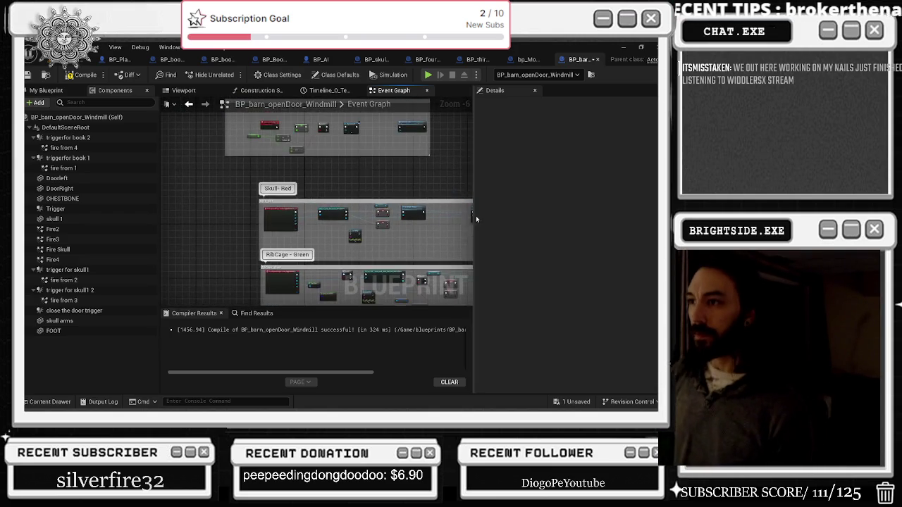
right_click(338, 294)
left_click_drag(339, 295, 279, 176)
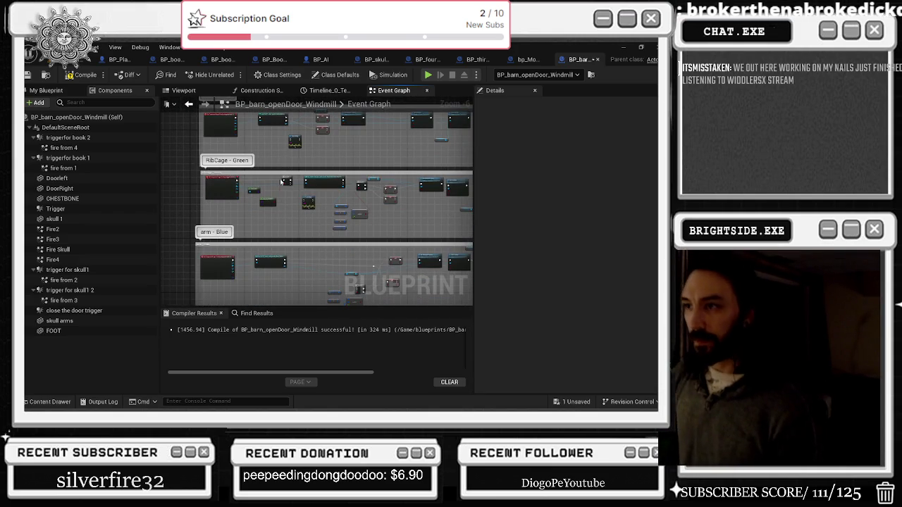
scroll(261, 195, "up", 4)
left_click_drag(214, 160, 319, 247)
key("Delete")
left_click_drag(273, 209, 320, 246)
key("Delete")
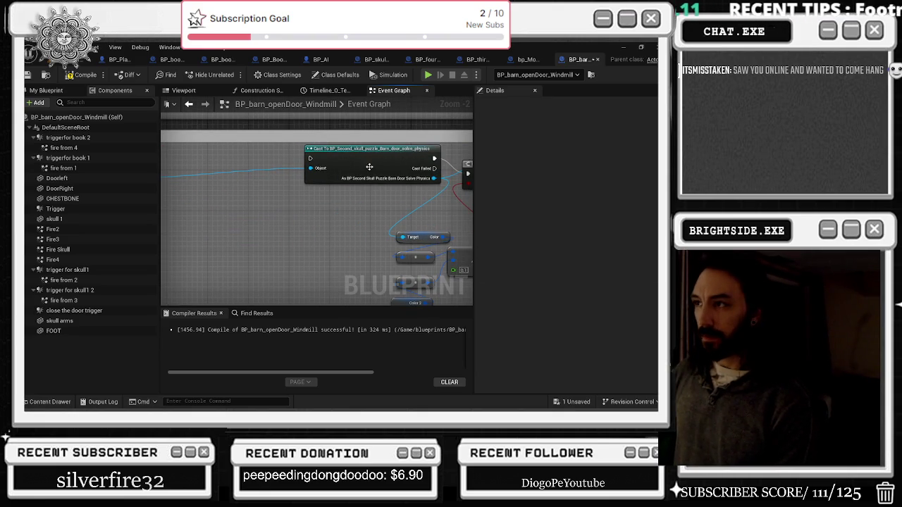
- Wire the overlap exec into the Cast, connect Cast Failed to the false SET, and delete the Branch
left_click_drag(246, 220, 306, 215)
left_click_drag(394, 169, 261, 169)
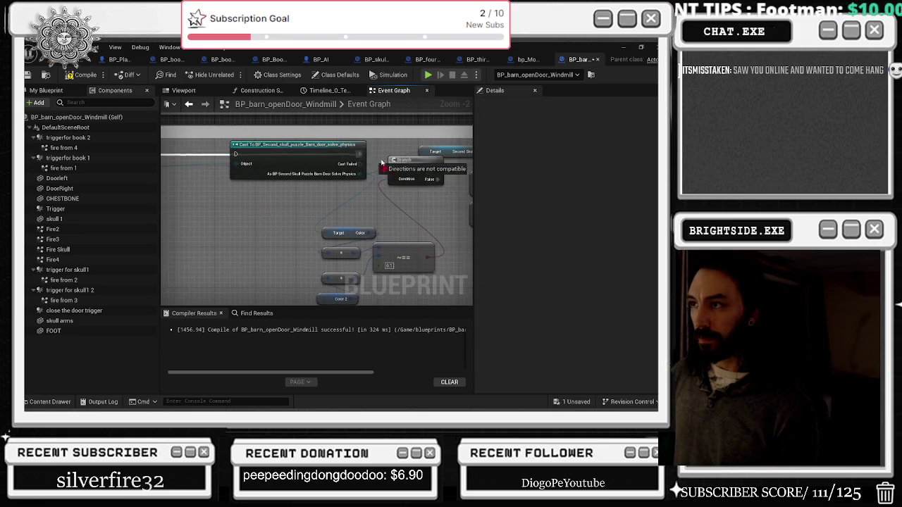
left_click_drag(394, 170, 304, 170)
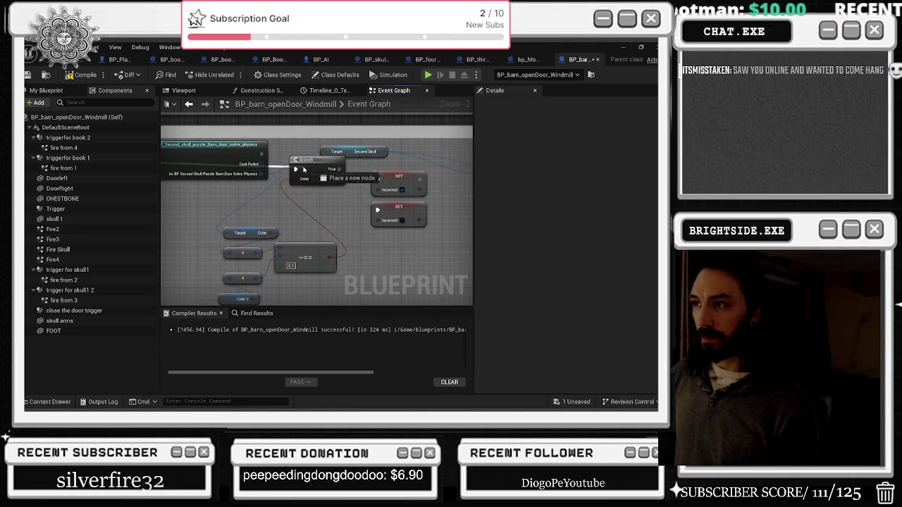
mouse_move(208, 165)
left_mouse_down()
mouse_move(211, 153)
mouse_move(163, 153)
left_mouse_up()
left_click_drag(377, 173, 285, 200)
mouse_move(189, 179)
left_mouse_down()
mouse_move(233, 199)
mouse_move(373, 227)
left_mouse_up()
key("Delete")
key("Delete")
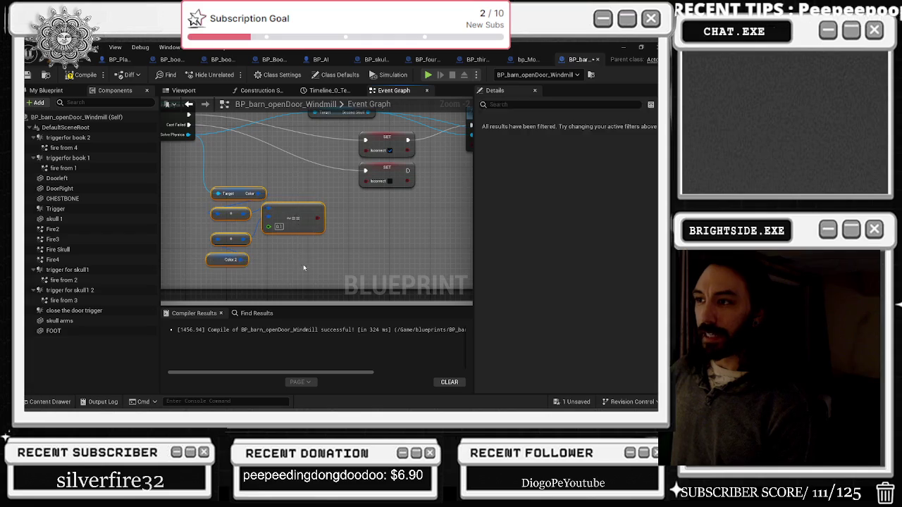
- Move both SET nodes left and delete the Get All Actors Of Class node
left_click(345, 197)
left_click_drag(345, 198, 236, 197)
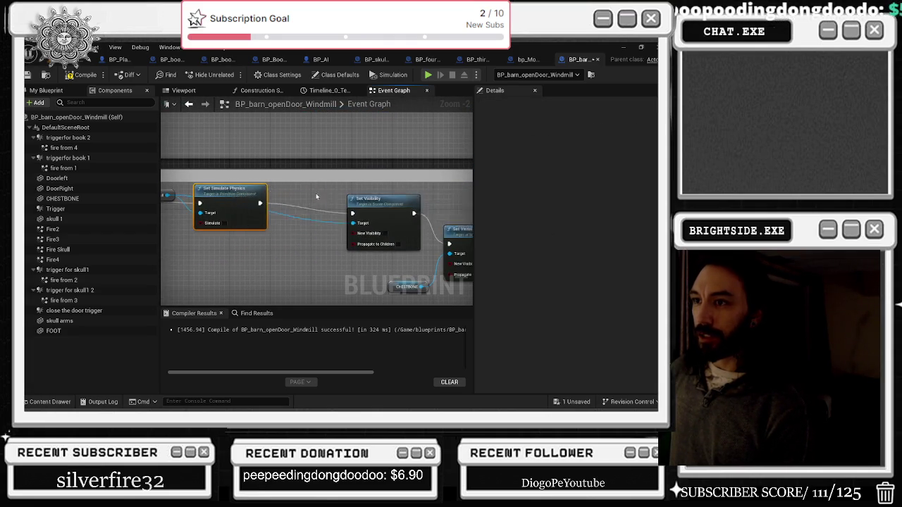
left_click_drag(355, 201, 235, 205)
left_click(322, 219)
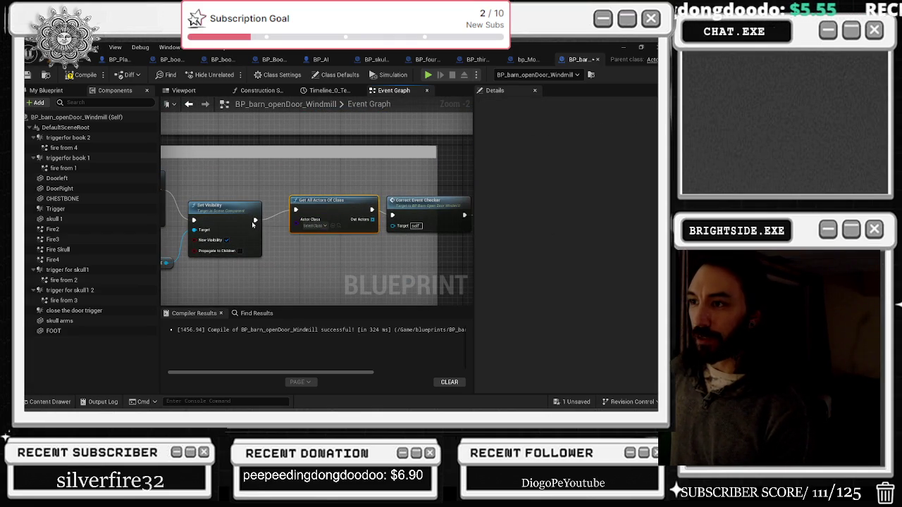
key("Delete")
- Add a Destroy Actor node from the cast's second skull reference after Deactivate
left_click_drag(337, 213, 386, 227)
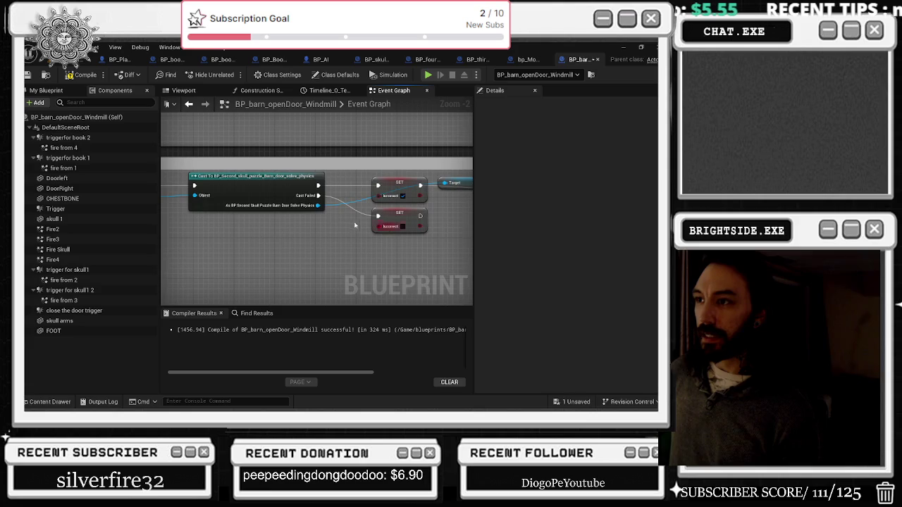
mouse_move(316, 205)
left_mouse_down()
mouse_move(582, 237)
mouse_move(408, 247)
mouse_move(369, 233)
mouse_move(469, 237)
mouse_move(426, 214)
mouse_move(272, 178)
mouse_move(277, 193)
mouse_move(236, 203)
mouse_move(239, 196)
left_mouse_up()
type("dest")
key("Return")
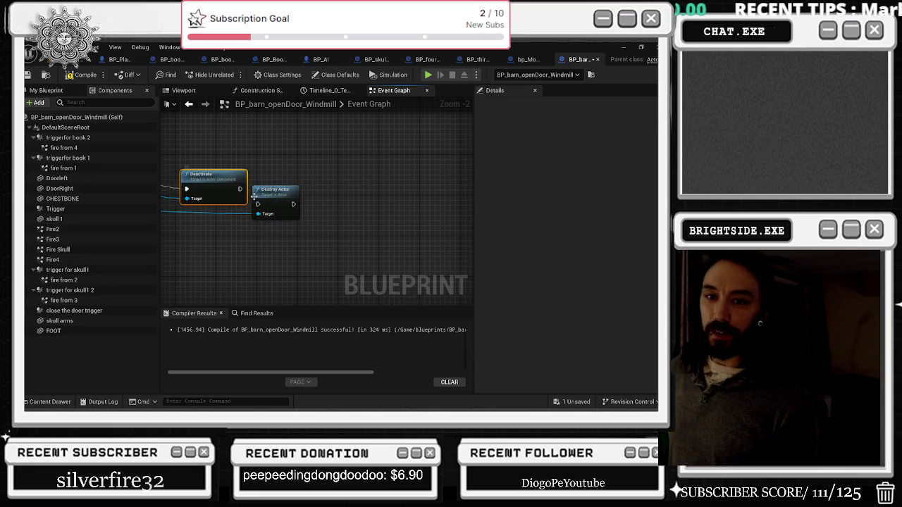
left_click_drag(275, 190, 280, 174)
mouse_move(164, 178)
left_mouse_down()
mouse_move(356, 165)
mouse_move(469, 193)
left_mouse_up()
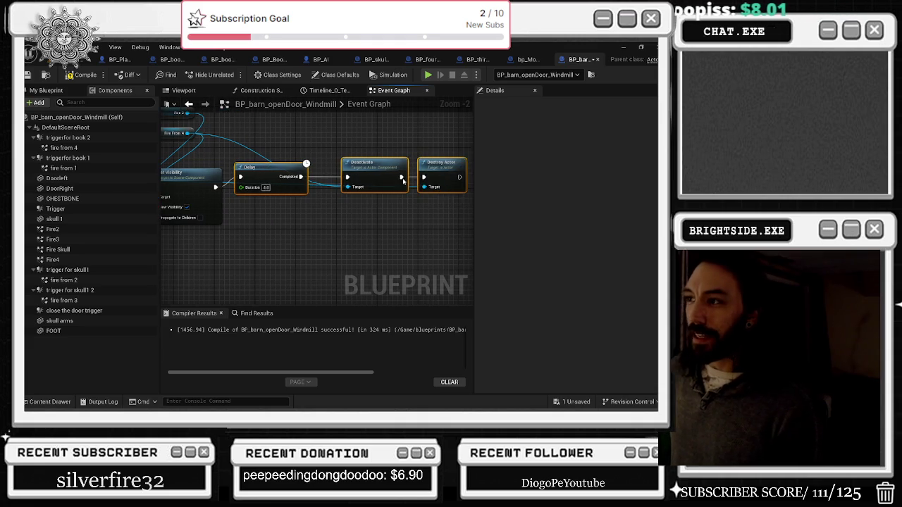
mouse_move(191, 177)
left_mouse_down()
mouse_move(312, 181)
mouse_move(215, 206)
left_mouse_up()
left_click(288, 218)
left_click_drag(361, 198, 268, 203)
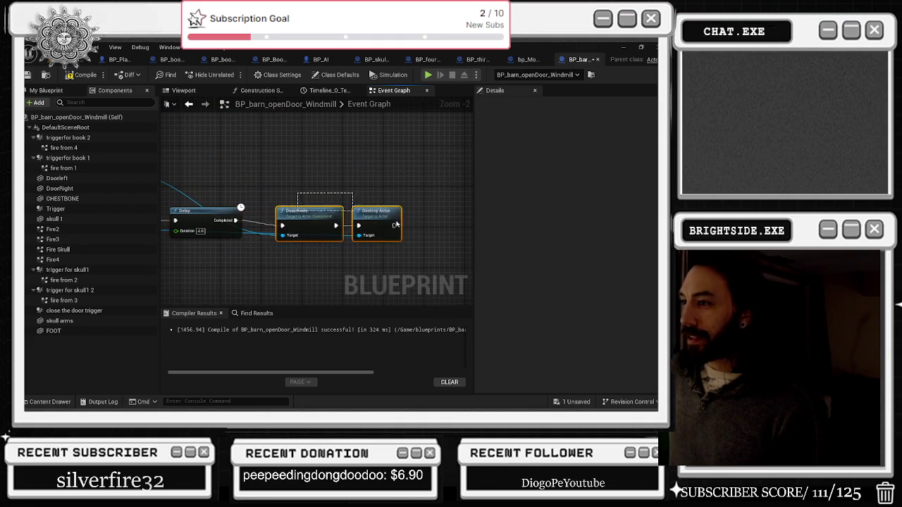
left_click(319, 221)
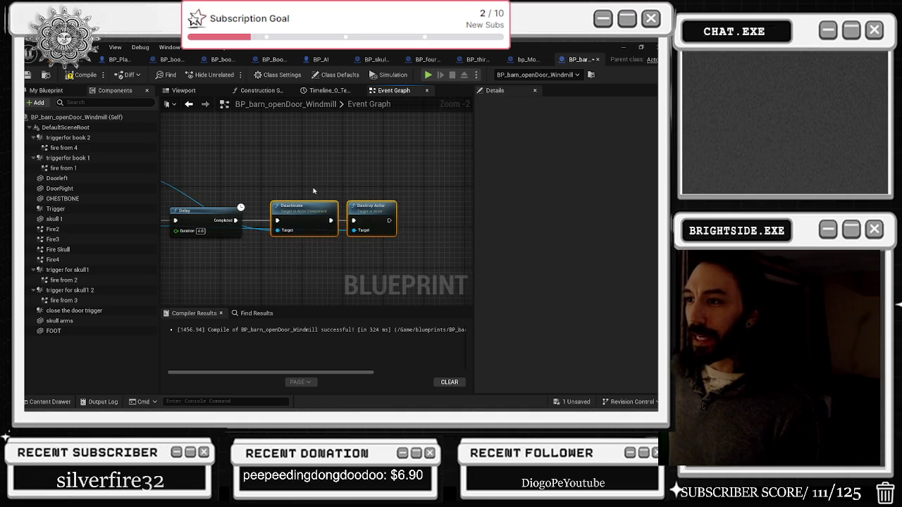
left_click_drag(218, 170, 328, 181)
mouse_move(196, 191)
left_mouse_down()
mouse_move(212, 184)
mouse_move(352, 211)
mouse_move(328, 204)
left_mouse_up()
scroll(328, 204, "down", 1)
left_click_drag(169, 210, 297, 210)
left_click(211, 171)
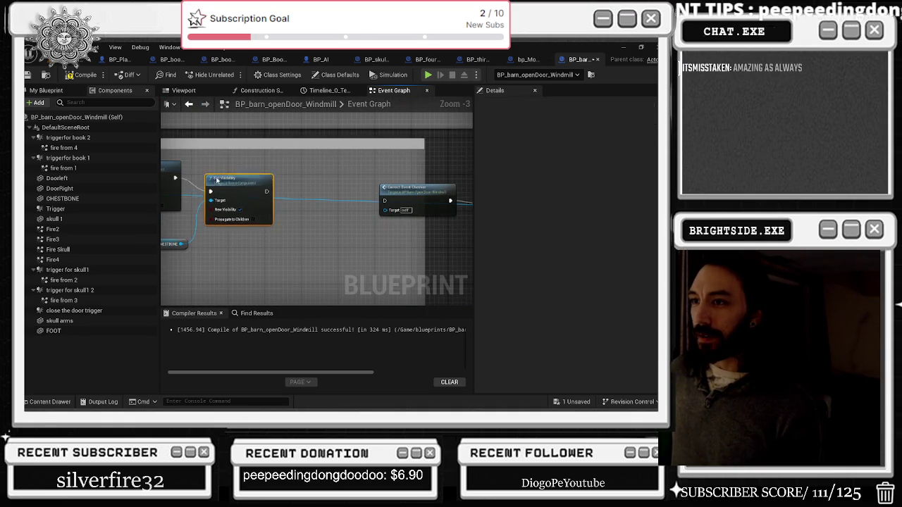
left_click_drag(211, 172, 216, 166)
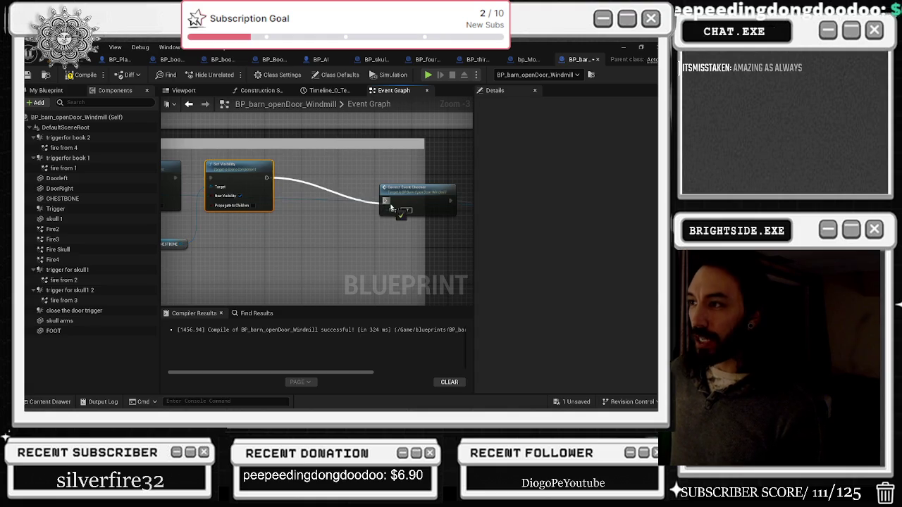
left_click(398, 195)
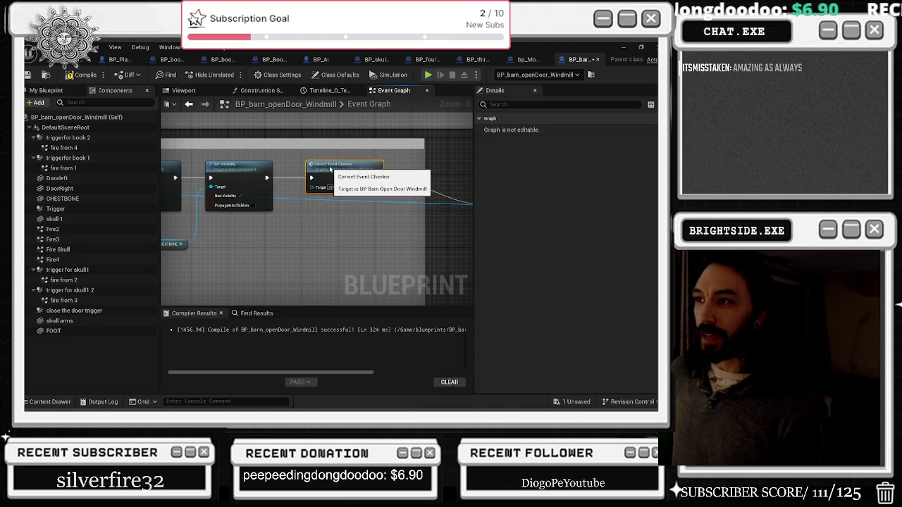
left_click_drag(422, 197, 345, 181)
scroll(345, 181, "down", 4)
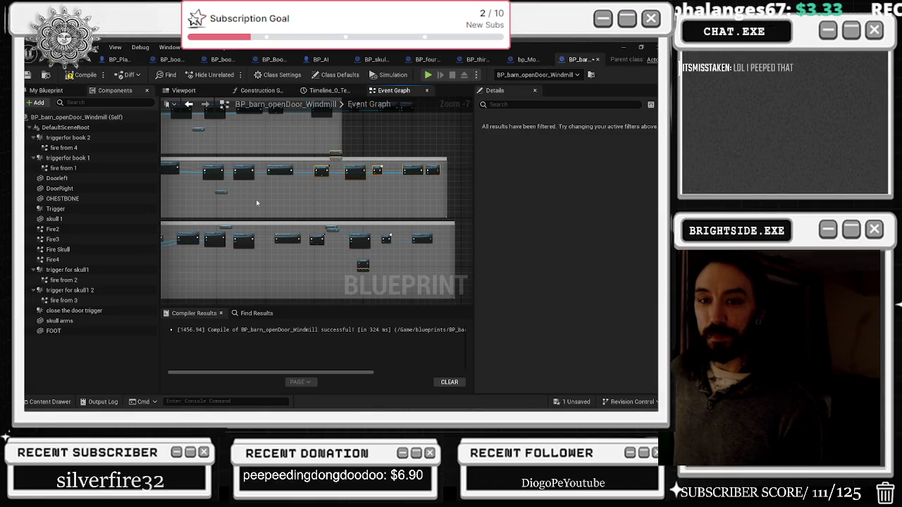
- Find the fourth-skull section and add a Destroy Actor node targeting the Fourth Skull reference
left_click_drag(374, 198, 461, 200)
scroll(325, 169, "up", 3)
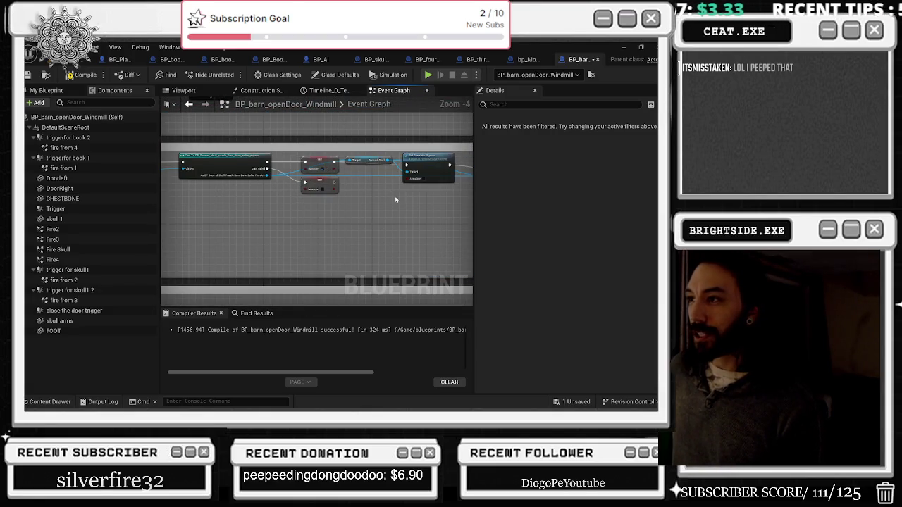
left_click_drag(395, 198, 237, 195)
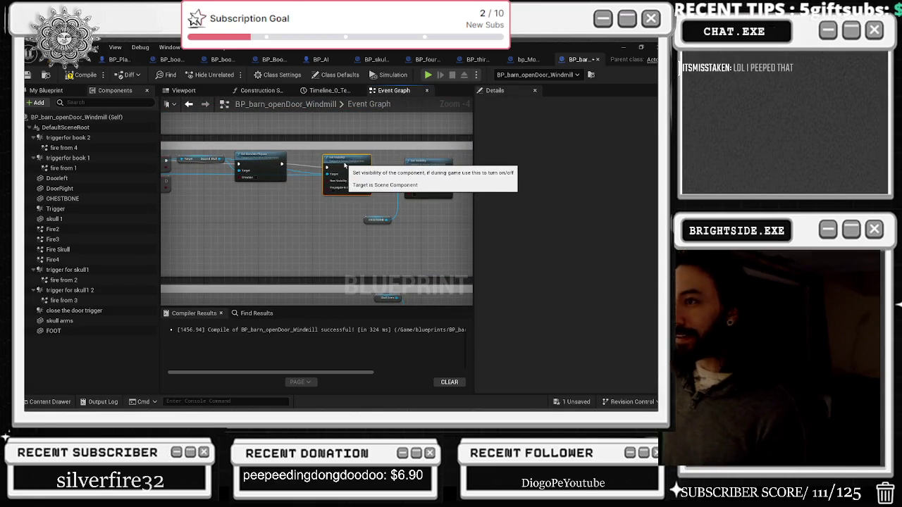
left_click(421, 167)
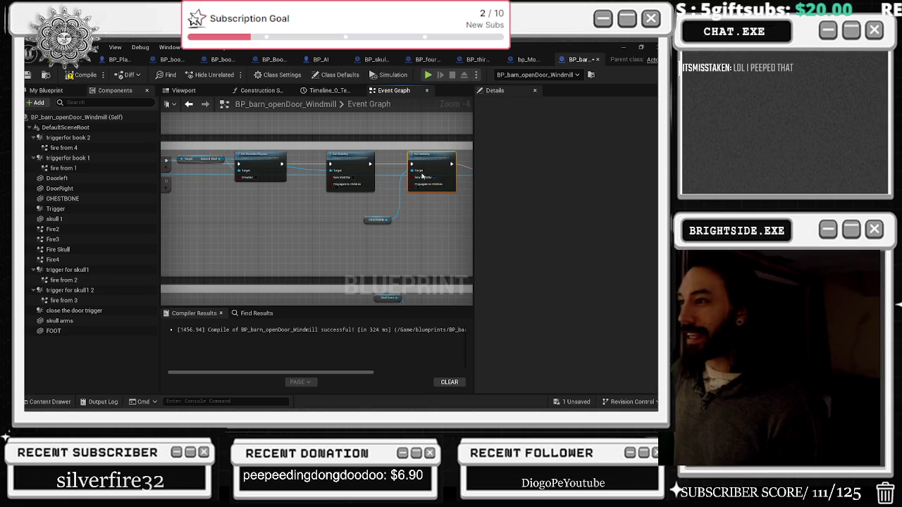
scroll(422, 167, "down", 2)
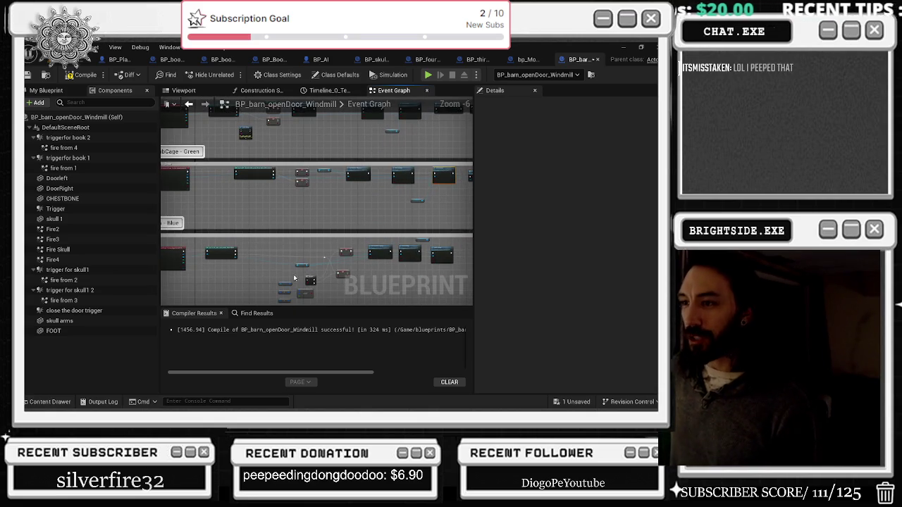
scroll(304, 279, "up", 3)
mouse_move(270, 269)
left_mouse_down()
mouse_move(313, 273)
mouse_move(343, 242)
mouse_move(259, 207)
mouse_move(173, 219)
mouse_move(210, 225)
mouse_move(217, 177)
left_mouse_up()
type("destroy")
key("Return")
scroll(229, 174, "down", 5)
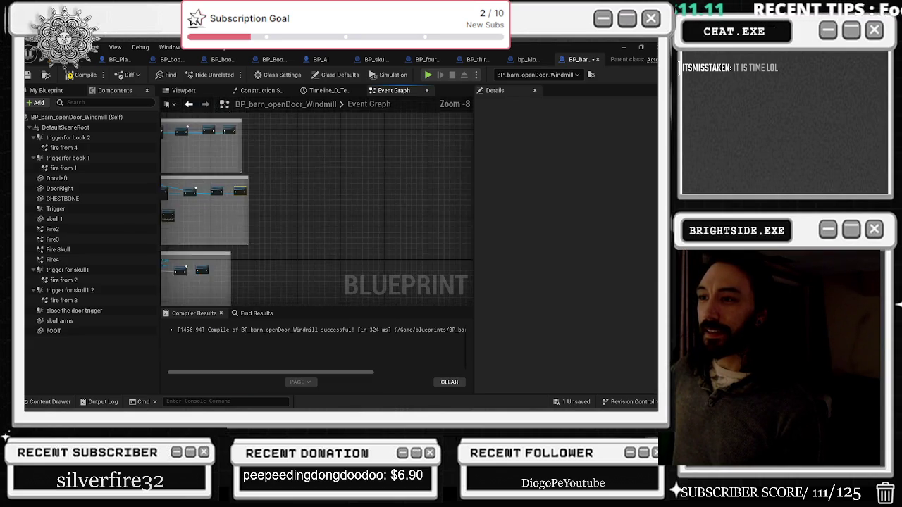
- Delete the Branch, class-check, leftover Branch and Color compare nodes
scroll(336, 237, "up", 5)
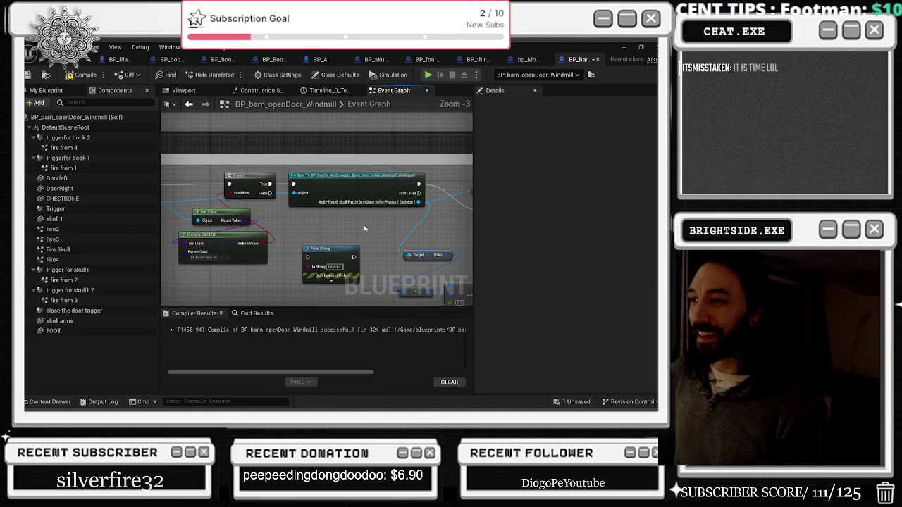
left_click_drag(251, 223, 274, 232)
key("Delete")
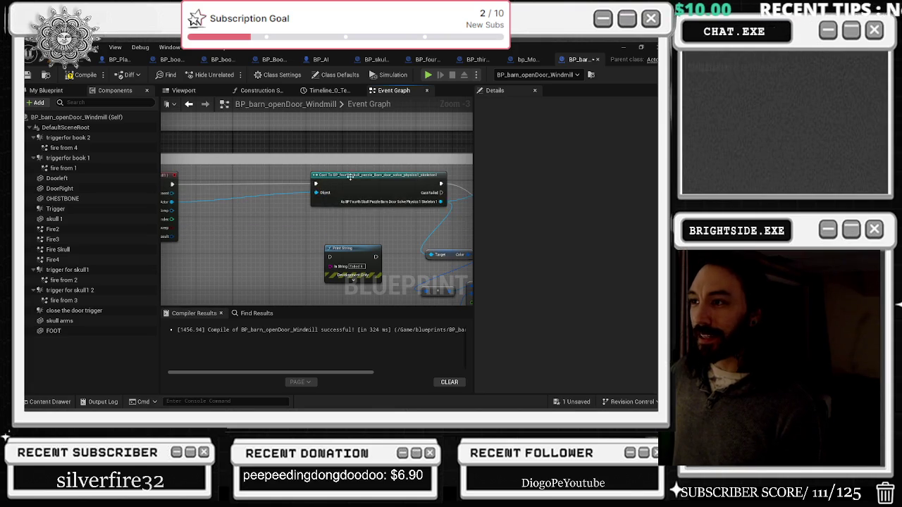
left_click_drag(347, 177, 284, 193)
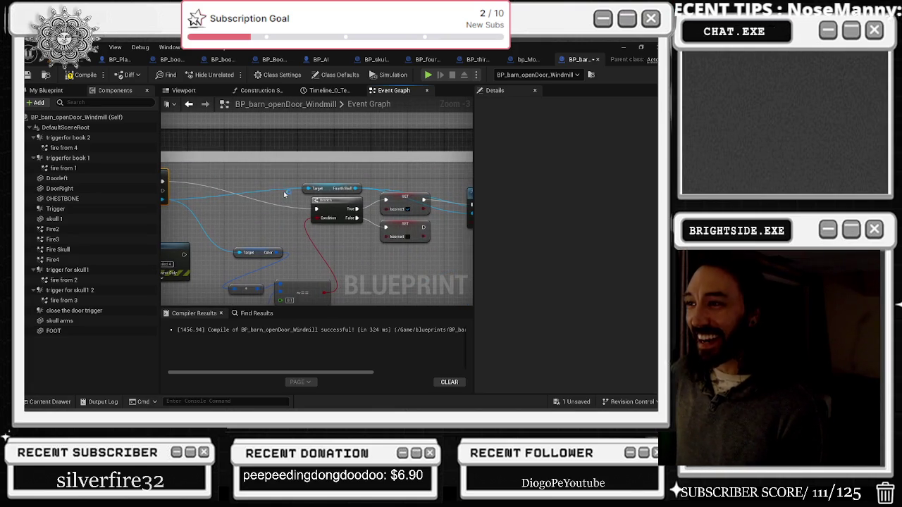
mouse_move(182, 195)
left_mouse_down()
mouse_move(413, 206)
mouse_move(253, 204)
mouse_move(190, 192)
left_mouse_up()
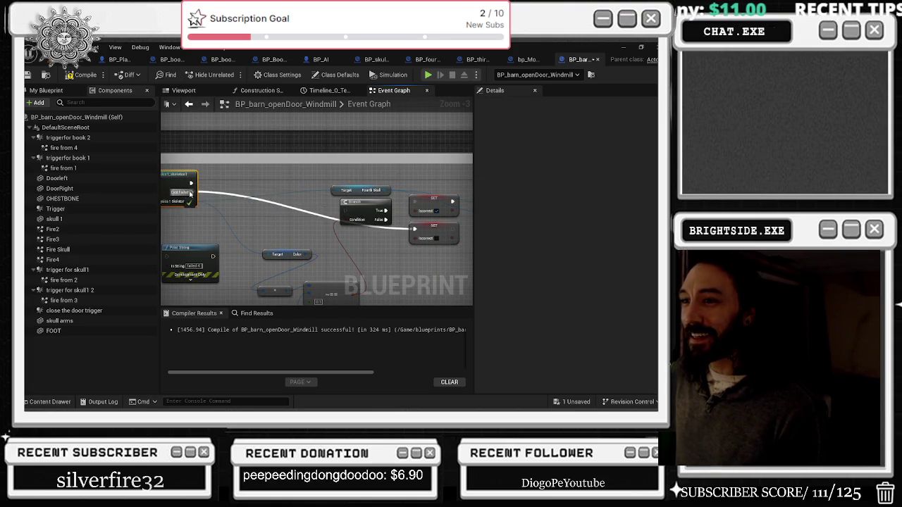
left_click(356, 208)
key("Delete")
mouse_move(271, 224)
left_mouse_down()
mouse_move(308, 296)
mouse_move(321, 280)
left_mouse_up()
key("Delete")
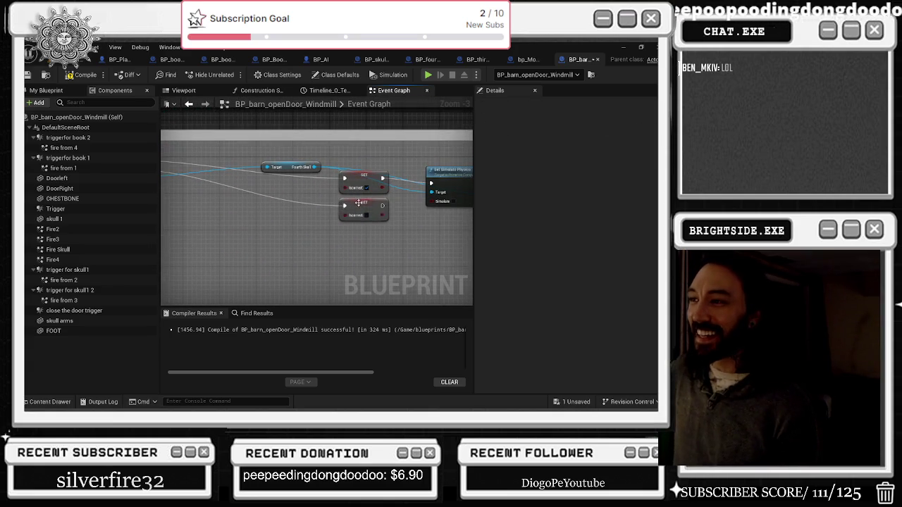
- Rearrange the Fourth Skull getter, SET isCorrect and Set Visibility nodes up and left
left_click_drag(367, 206, 219, 215)
left_click(296, 167)
left_click(384, 183, "ctrl")
left_click_drag(385, 184, 248, 162)
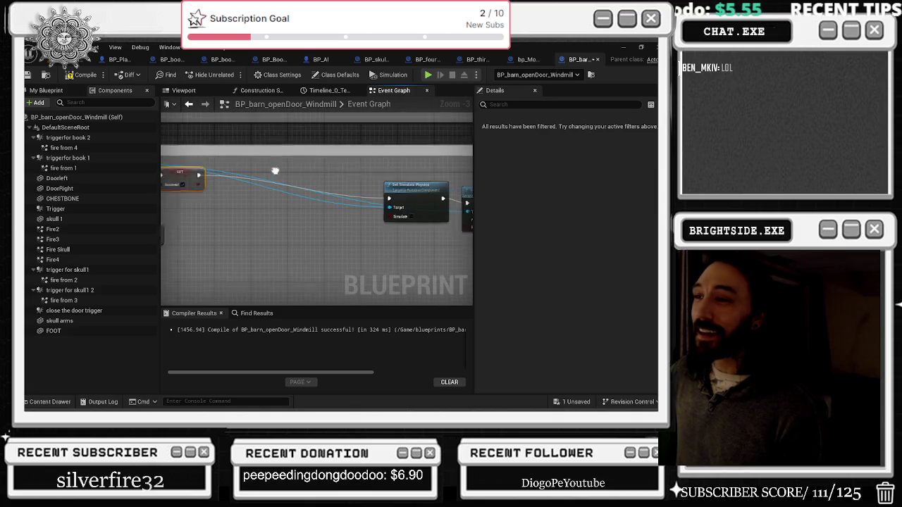
left_click_drag(262, 193, 259, 181)
left_click(297, 163)
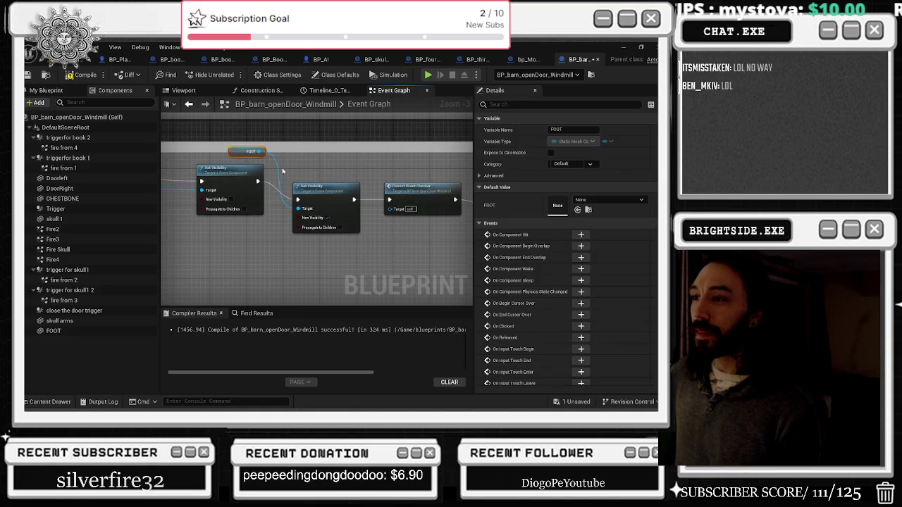
left_click(314, 186)
left_click_drag(415, 189, 286, 188)
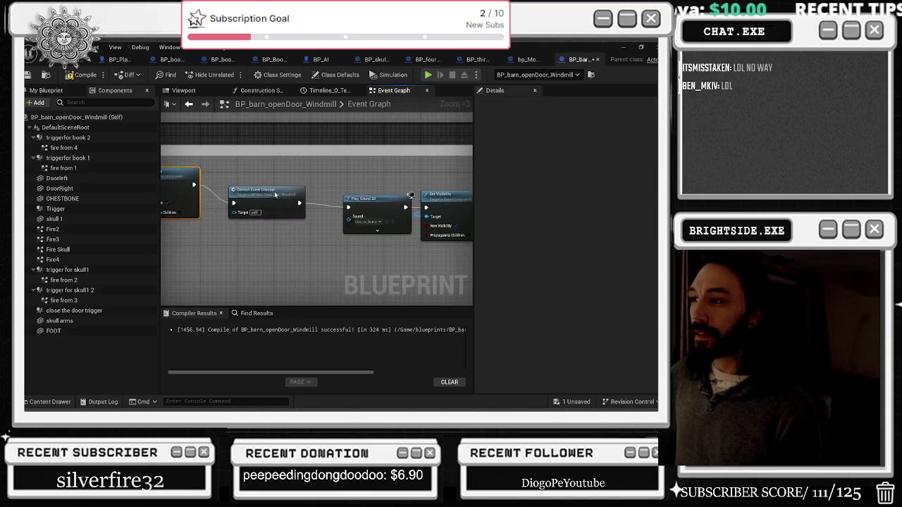
left_click(301, 193)
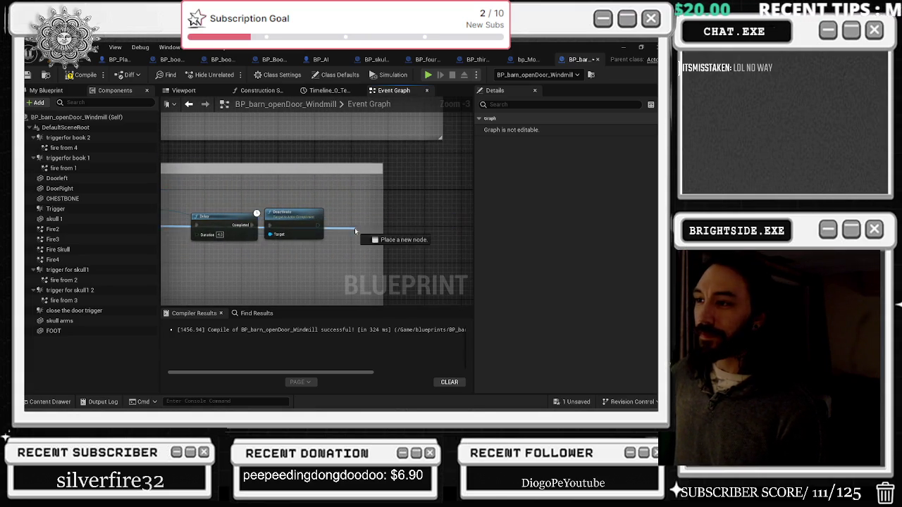
- Add a Destroy Actor node beside Deactivate, then switch to the Twitch browser
left_click_drag(358, 229, 358, 229)
type("destroy")
left_click(368, 139)
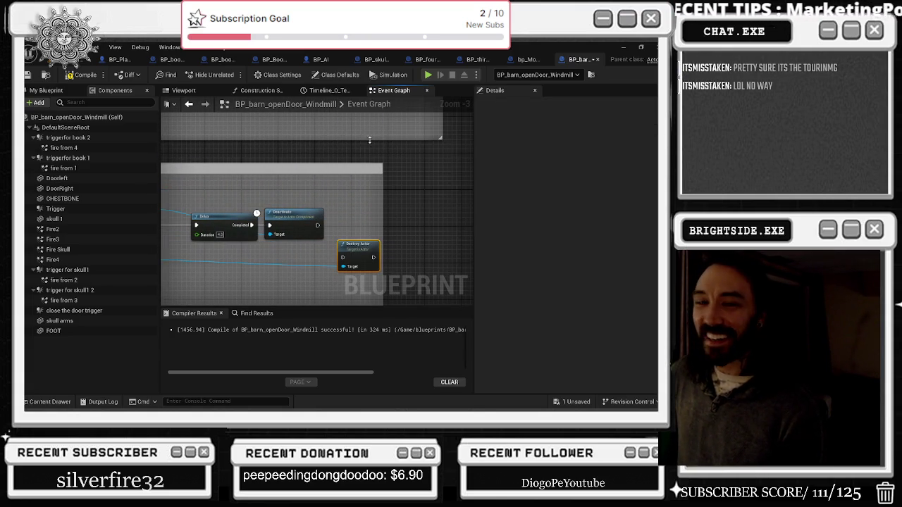
left_click_drag(356, 244, 362, 212)
key("alt+Tab")
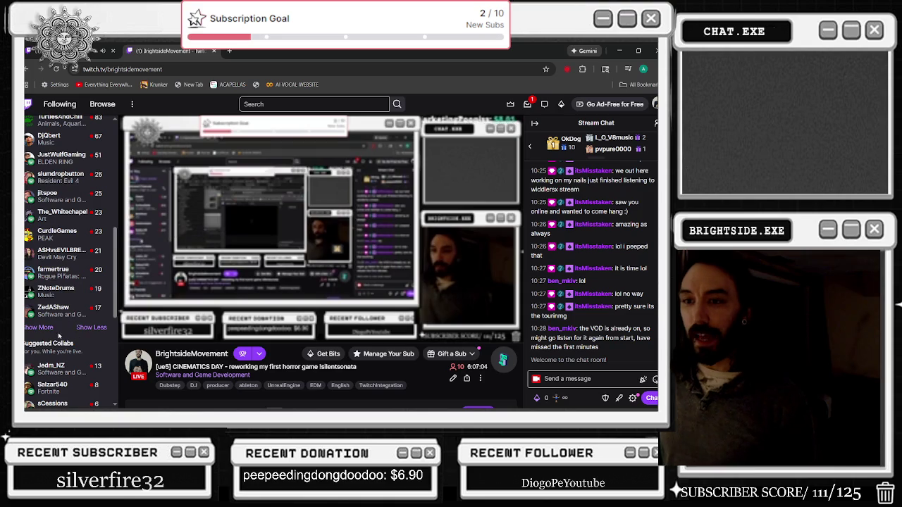
- Show more Followed Channels in the sidebar and scroll through the live channels
left_click(55, 327)
scroll(64, 310, "down", 2)
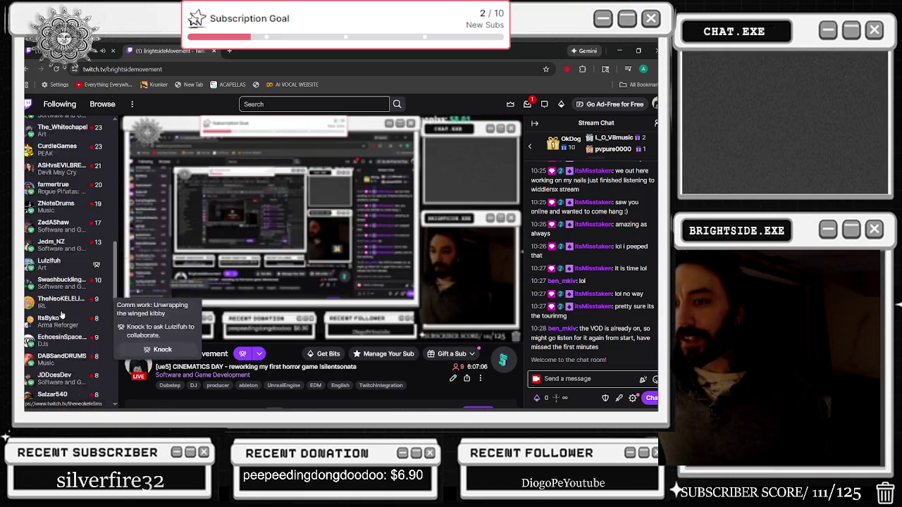
scroll(67, 310, "down", 1)
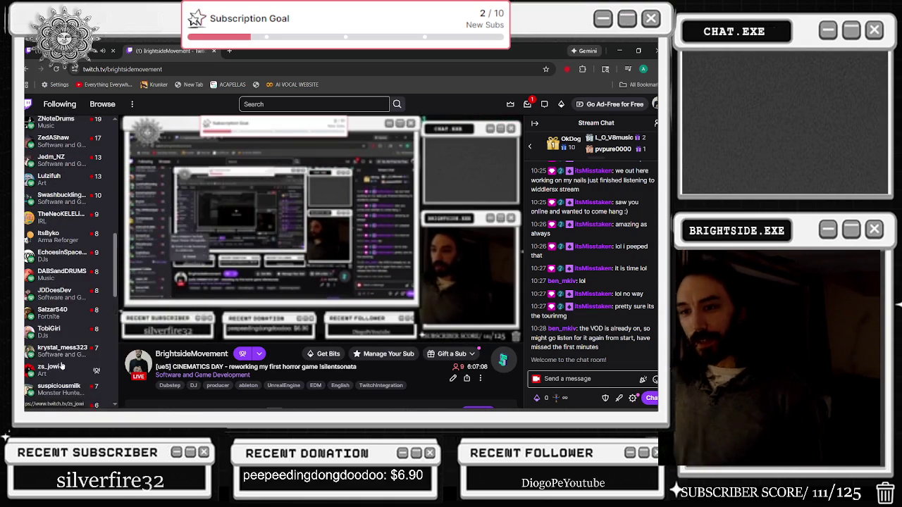
scroll(56, 350, "down", 3)
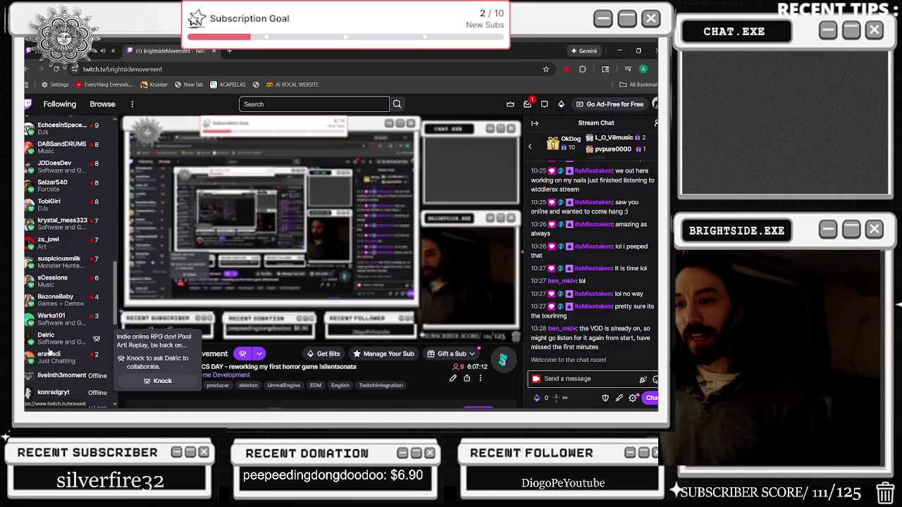
scroll(49, 352, "down", 1)
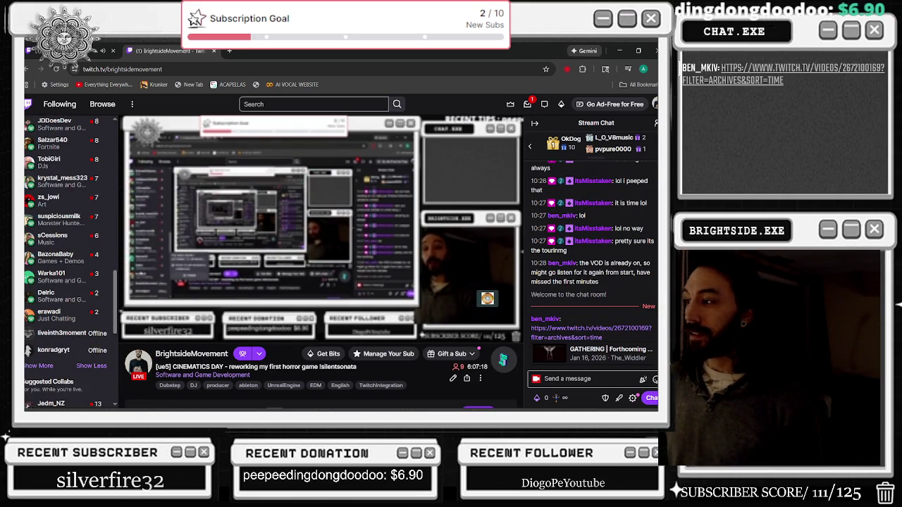
- Search for the streamer linked in chat, open their Videos, and play the recent GATHERING broadcast
left_click(274, 105)
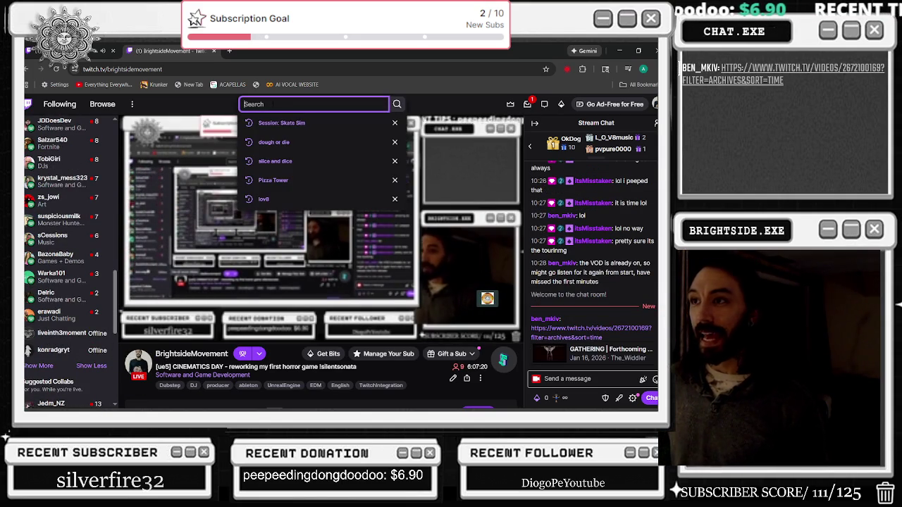
type("the widdler")
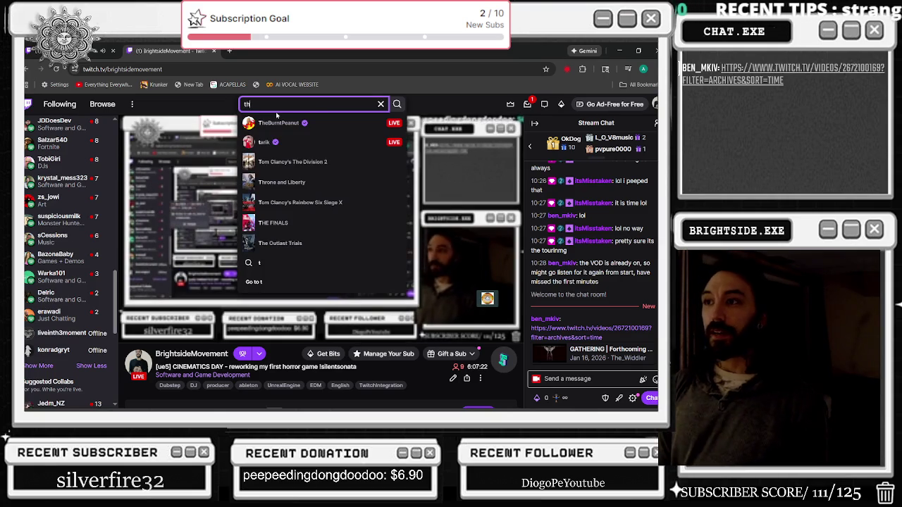
key("Return")
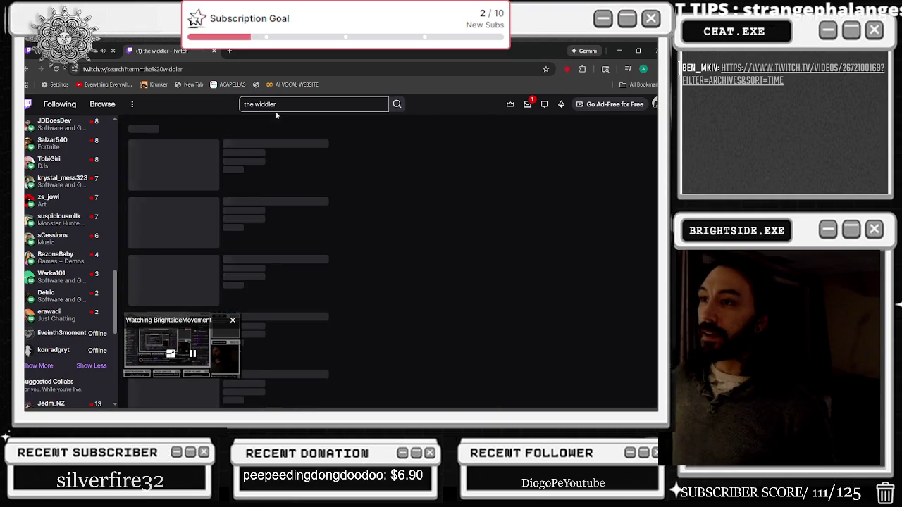
left_click(248, 156)
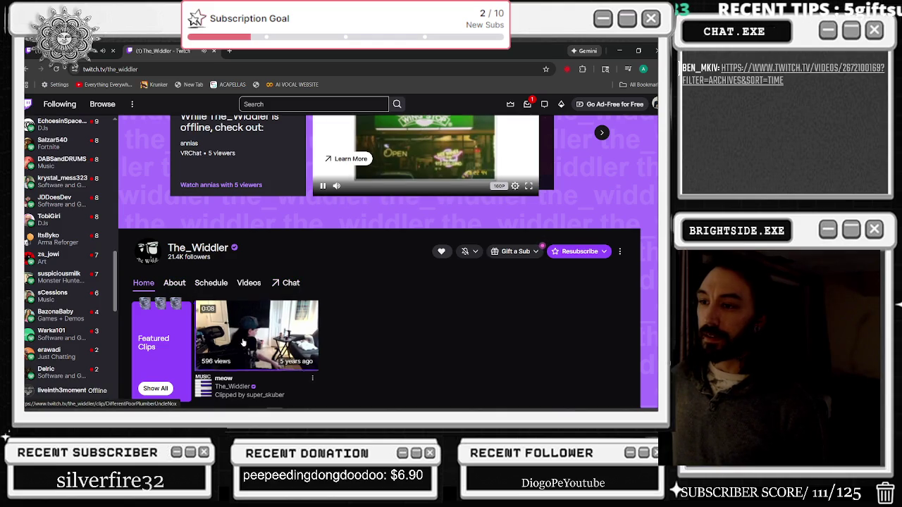
left_click(249, 283)
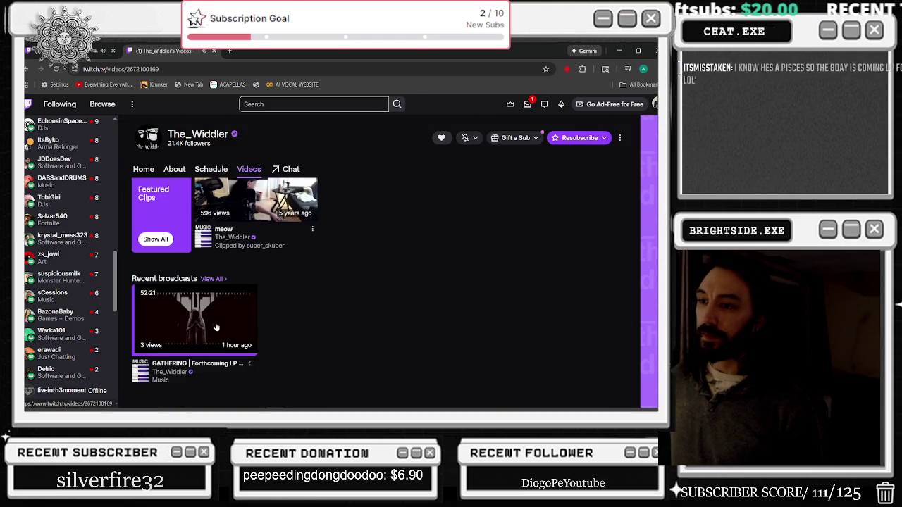
left_click(217, 326)
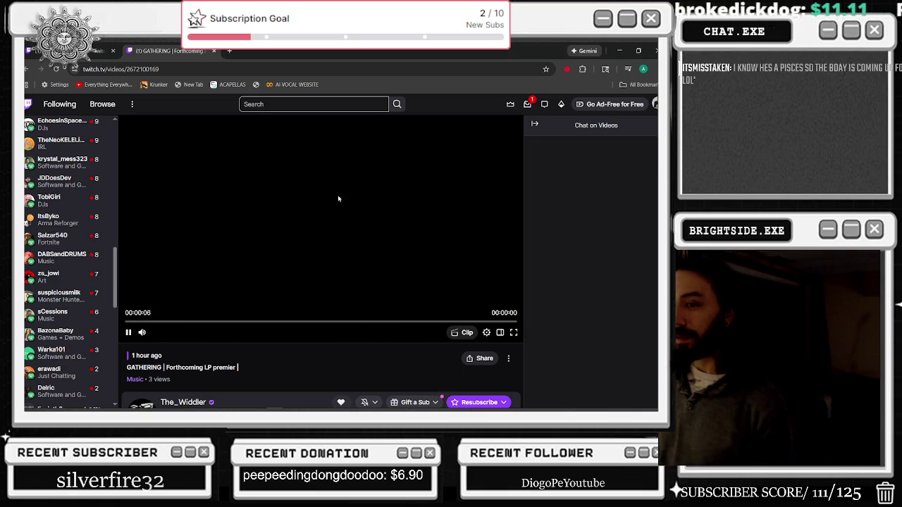
- Minimize the browser to reveal the BP_barn_openDoor_Windmill event graph
left_click(621, 53)
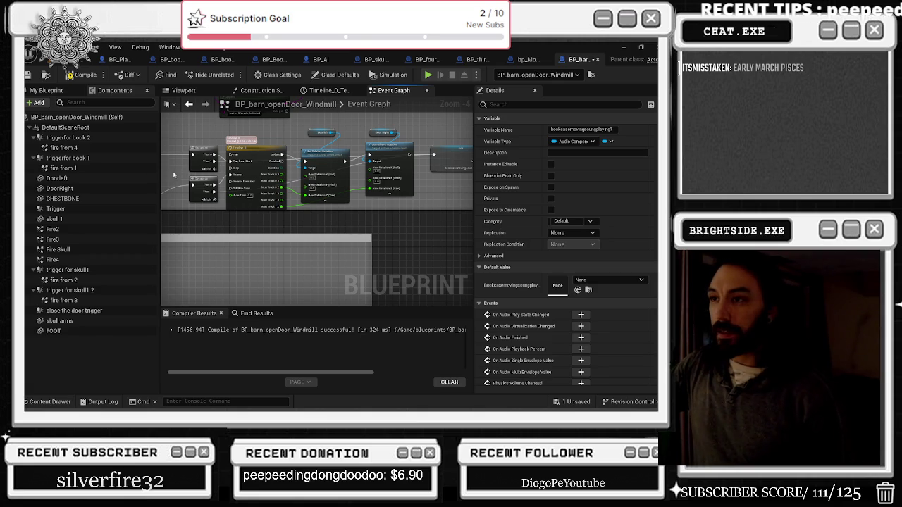
- Bring the Twitch broadcast back to front and seek ahead through the starting-soon countdown
key("alt+Tab")
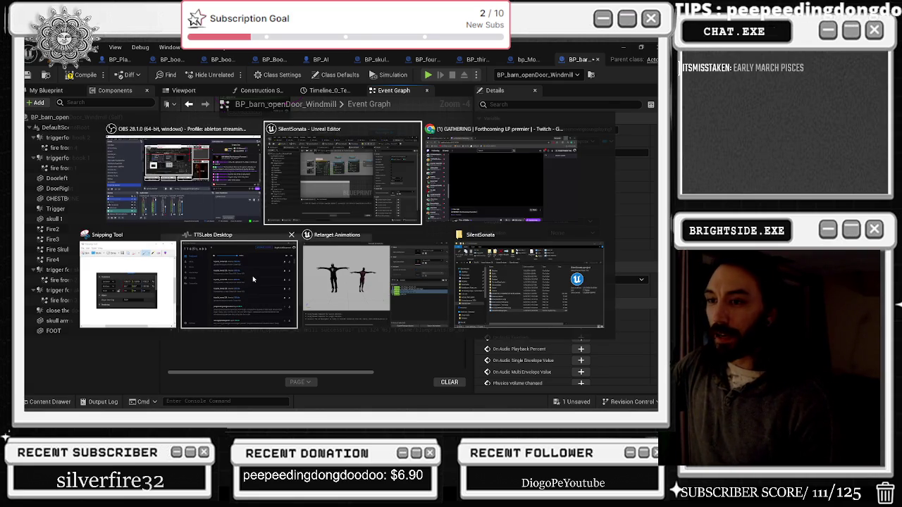
key("Tab")
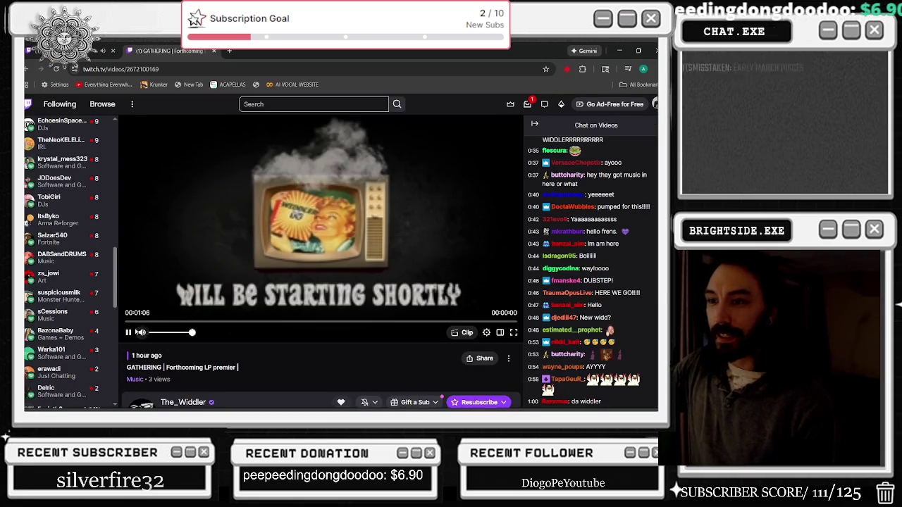
key("Right")
key("Right")
key("Right")
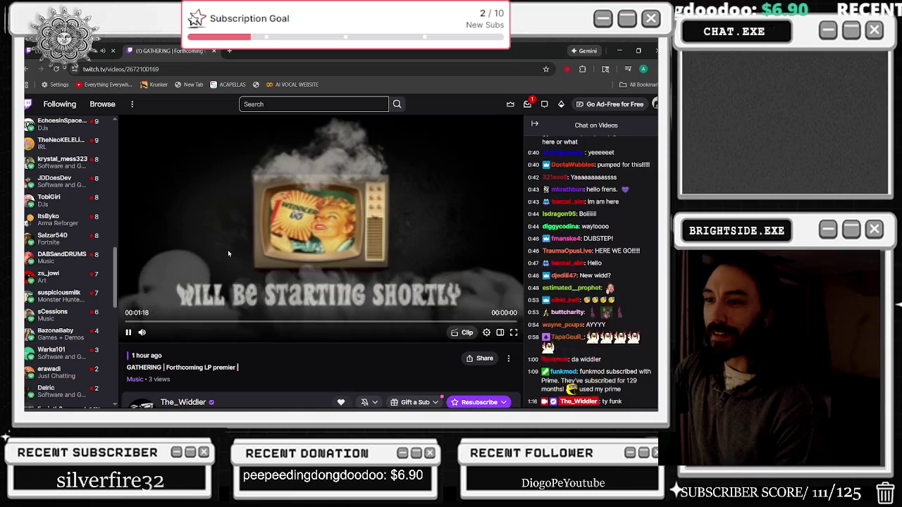
key("Right")
key("Right")
key("Right")
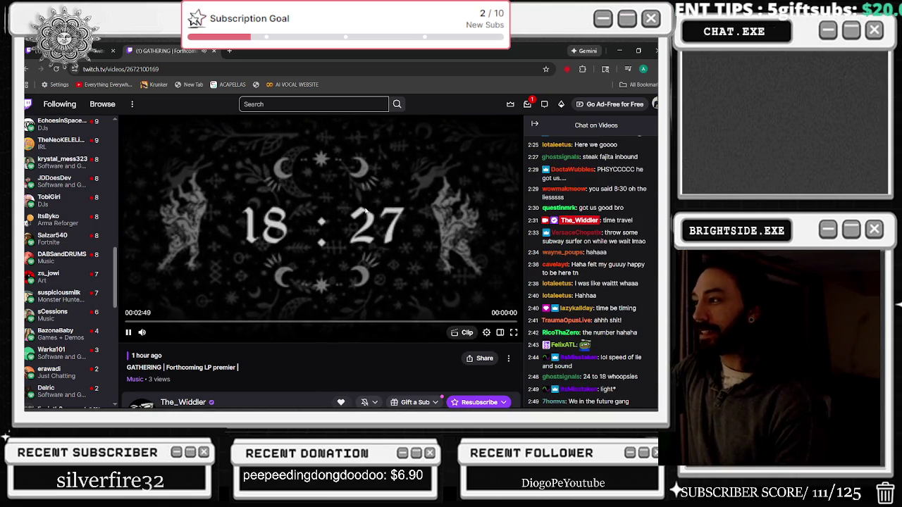
key("Right")
key("Right")
key("Right")
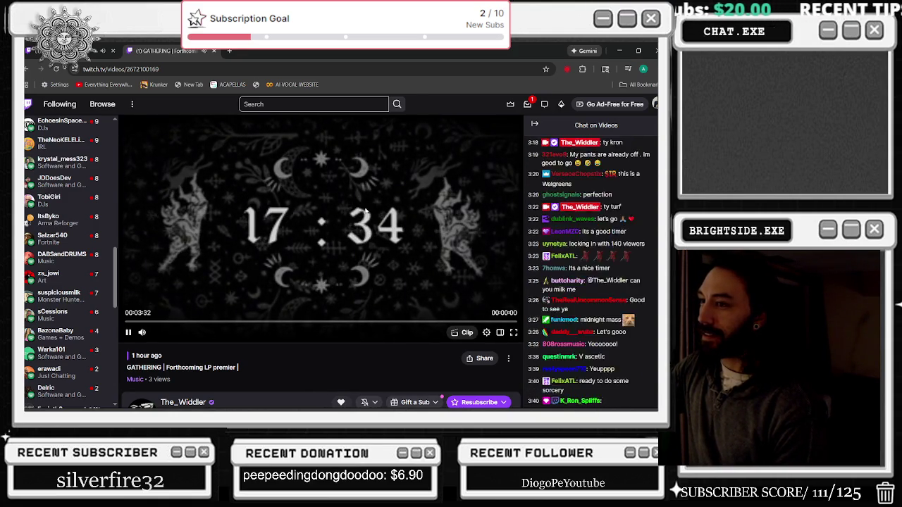
key("Right")
key("Right")
key("Right")
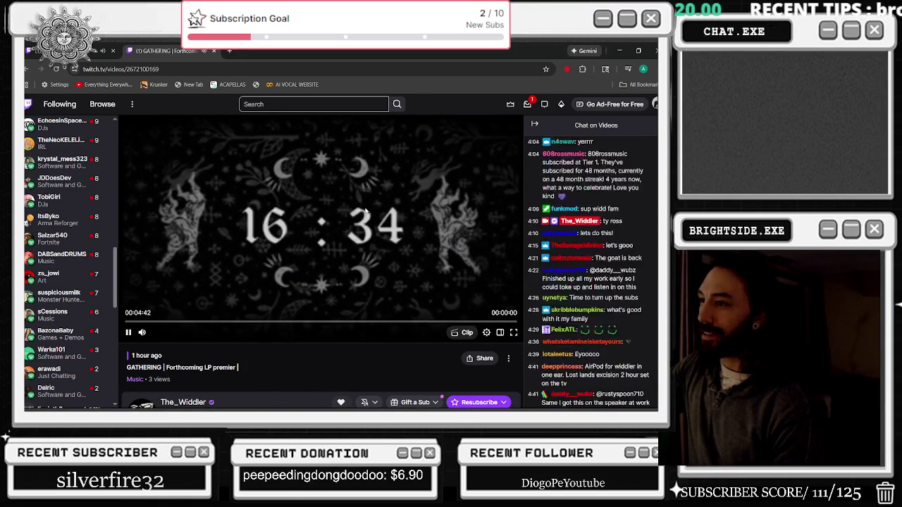
- Seek past the countdown, then step back to about 00:21:30 where the premiere starts
key("Right")
key("Right")
key("Right")
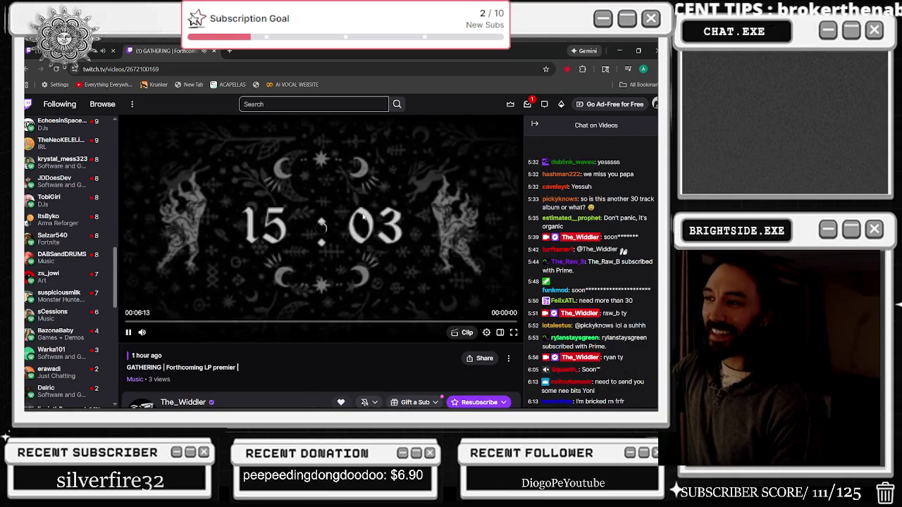
key("Right")
key("Right")
key("Right")
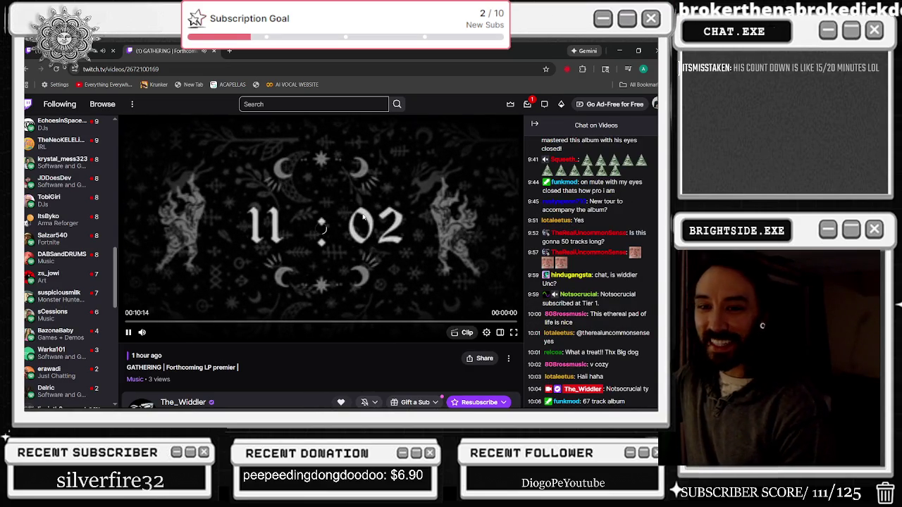
key("Right")
key("Right")
key("Right")
key("Right")
key("Right")
key("Right")
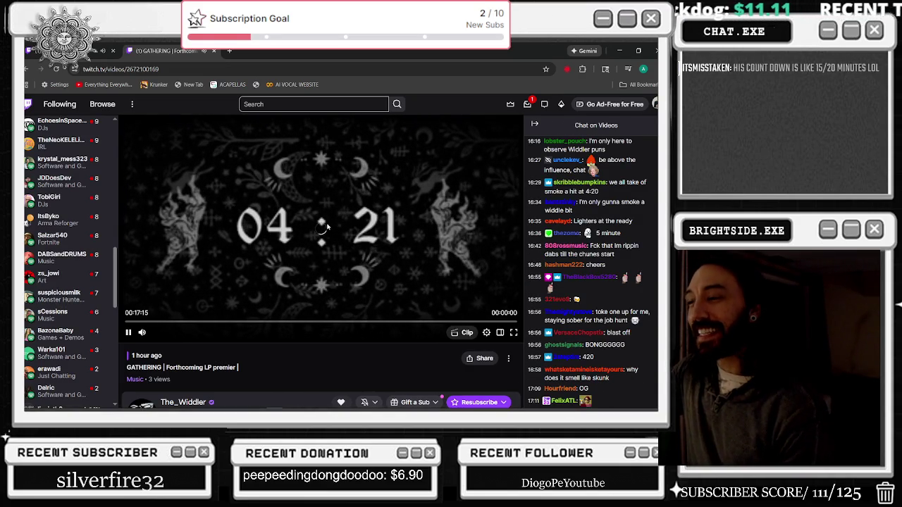
key("Right")
key("Right")
key("Right")
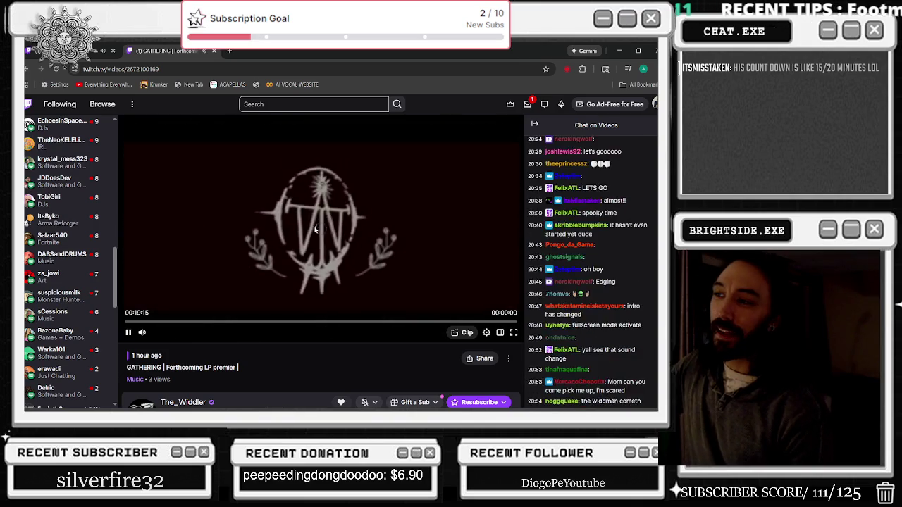
key("Left")
key("Left")
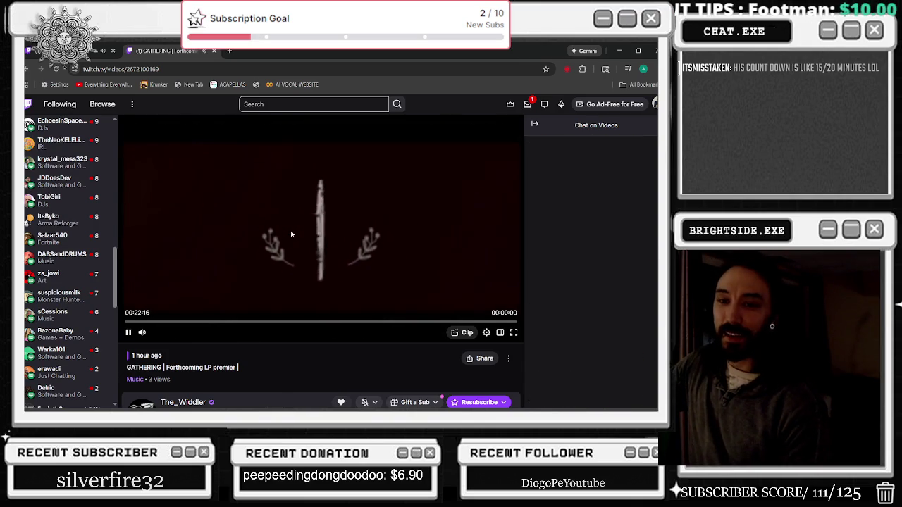
key("Left")
key("Left")
key("Left")
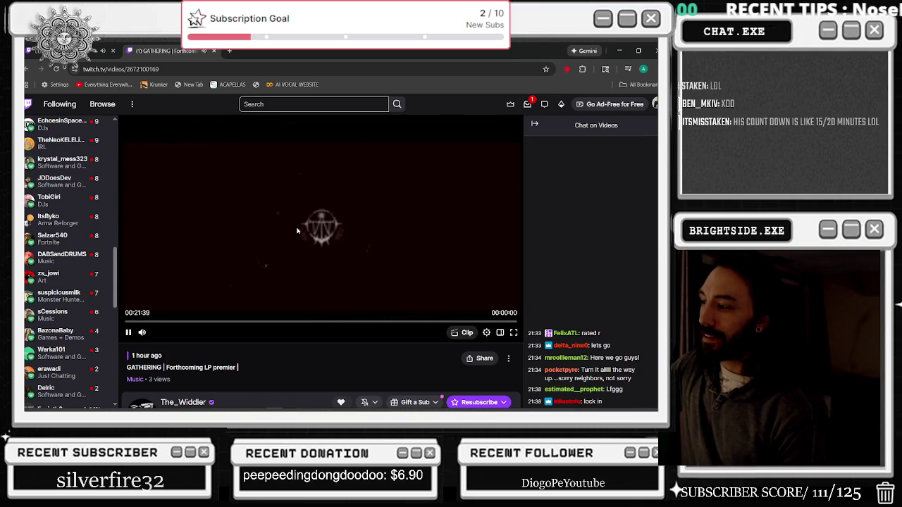
key("Left")
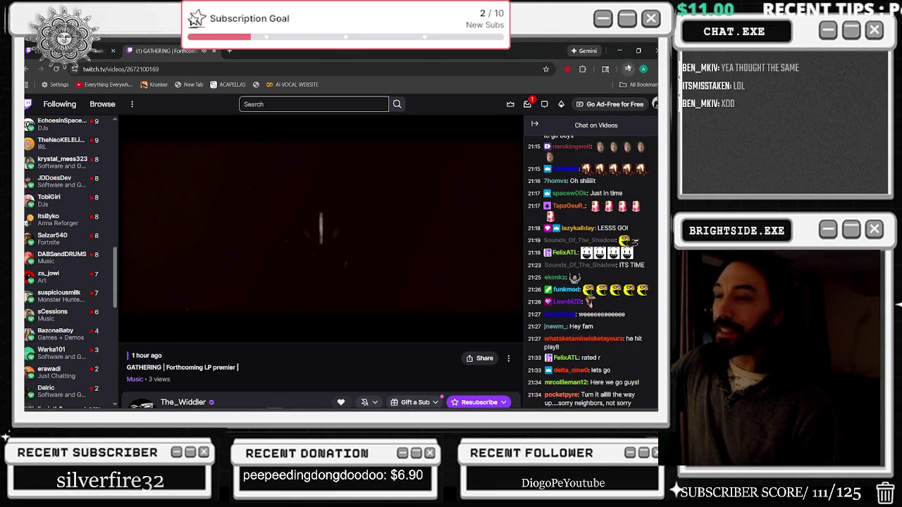
- Minimize the Twitch premiere to return to the BP_barn_openDoor_Windmill event graph
left_click(619, 51)
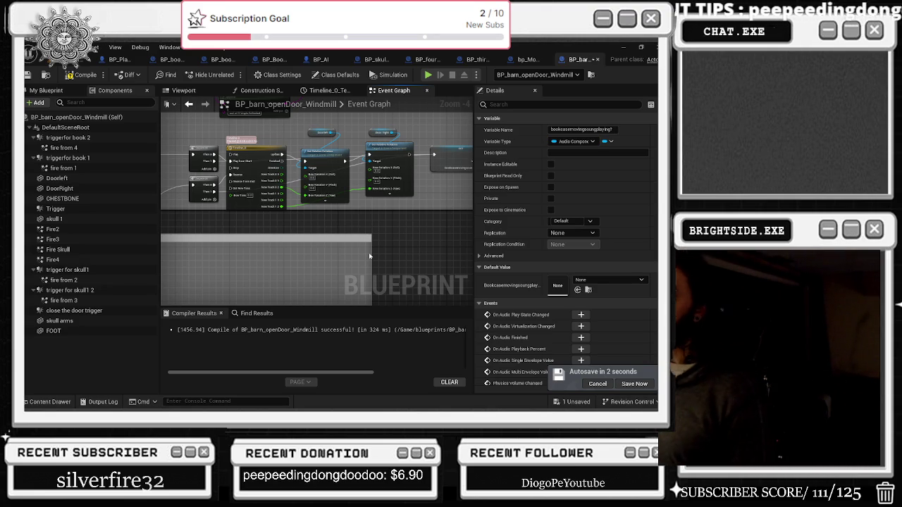
- Cancel the autosave and inspect the Set Relative Rotation, Spawn Sound 2D and SET nodes
left_click(605, 383)
mouse_move(282, 139)
left_mouse_down()
mouse_move(335, 164)
mouse_move(327, 163)
left_mouse_up()
left_click(429, 184)
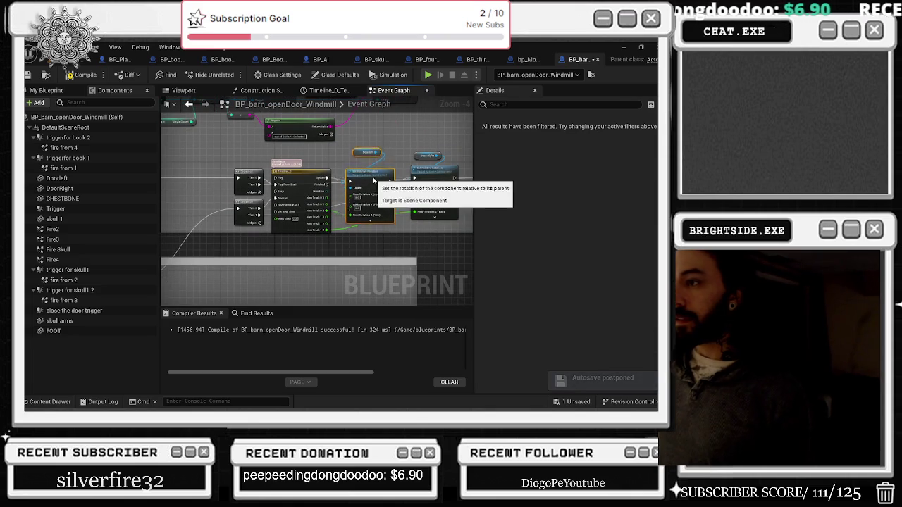
mouse_move(429, 185)
left_mouse_down()
mouse_move(372, 166)
mouse_move(331, 173)
mouse_move(366, 179)
left_mouse_up()
left_click(368, 187)
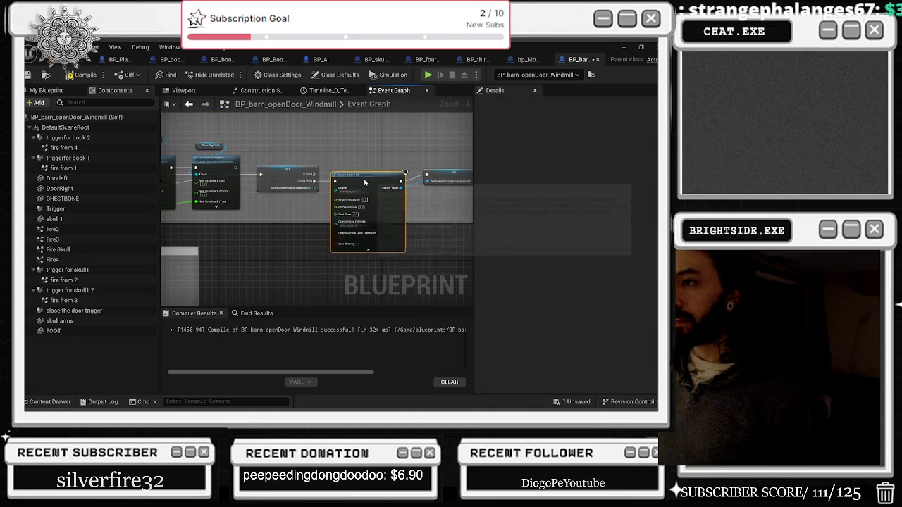
left_click(366, 245)
left_click(384, 176)
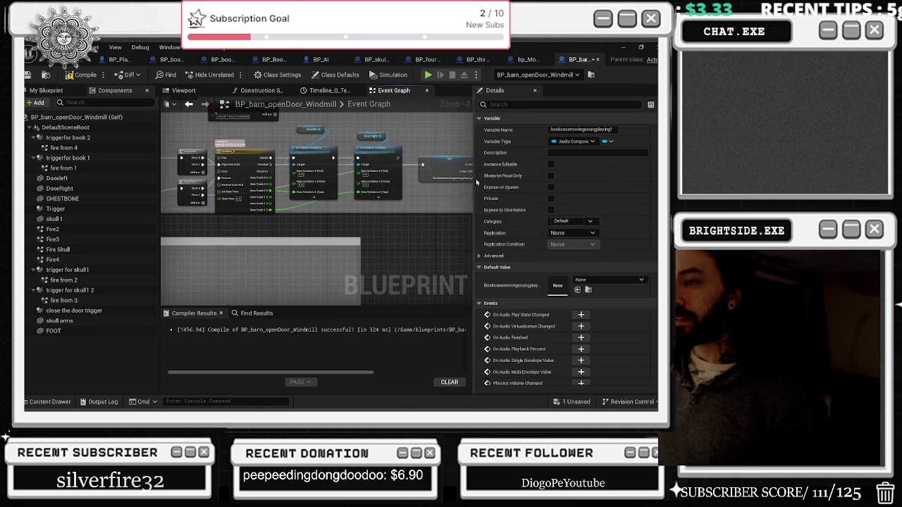
left_click_drag(358, 211, 319, 202)
left_click(360, 176)
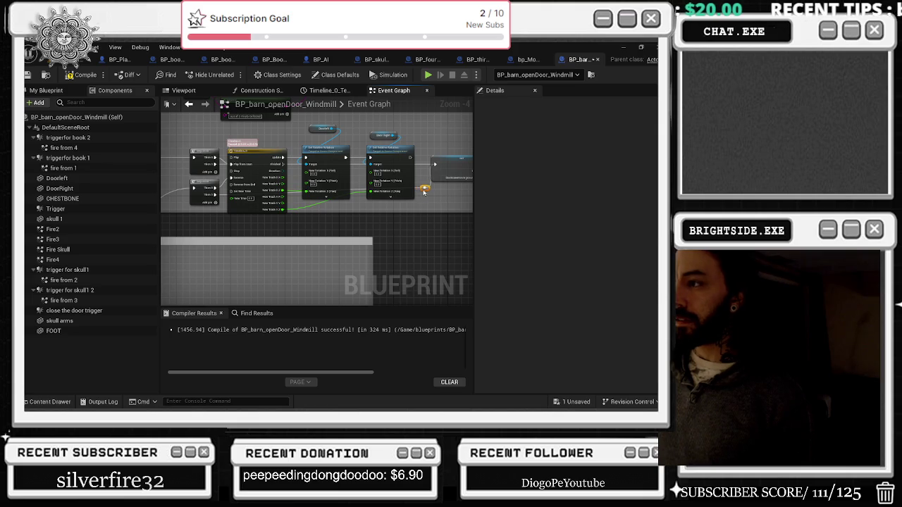
- Compile BP_barn_openDoor_Windmill and survey the shut door and on completed comment groups
left_click(84, 74)
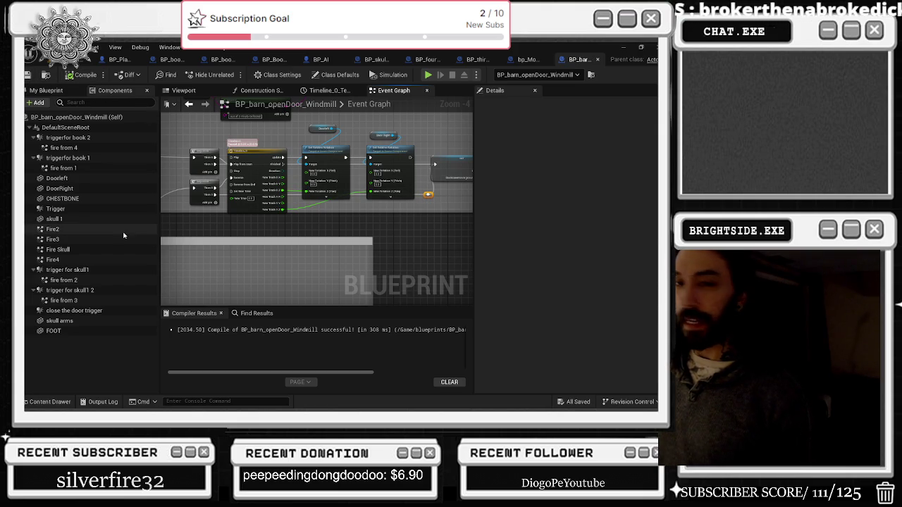
scroll(308, 210, "down", 1)
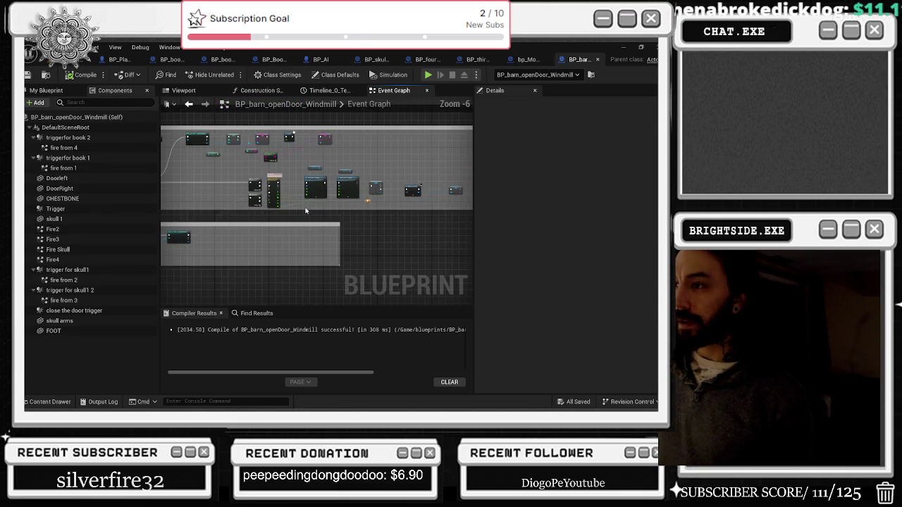
left_click_drag(310, 212, 450, 233)
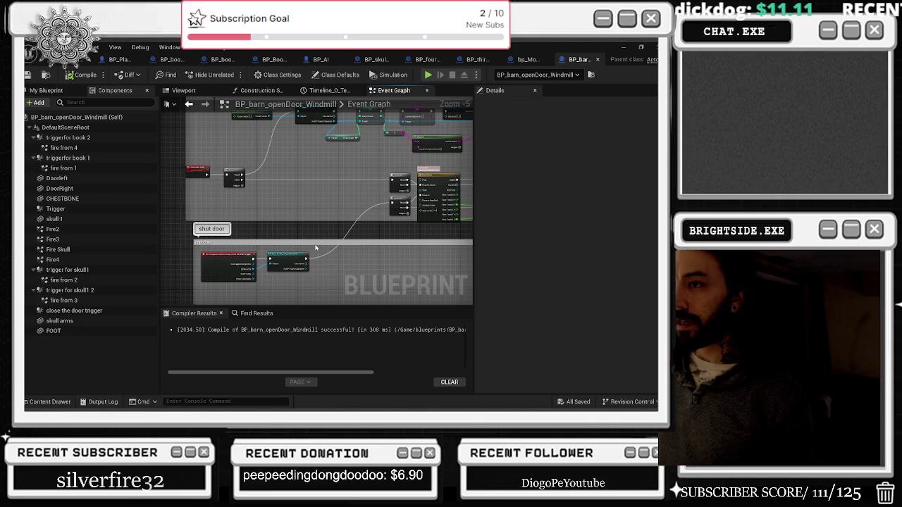
scroll(391, 196, "down", 1)
left_click_drag(338, 254, 322, 240)
mouse_move(357, 91)
left_mouse_down()
mouse_move(287, 181)
mouse_move(291, 219)
left_mouse_up()
left_click_drag(357, 207, 237, 246)
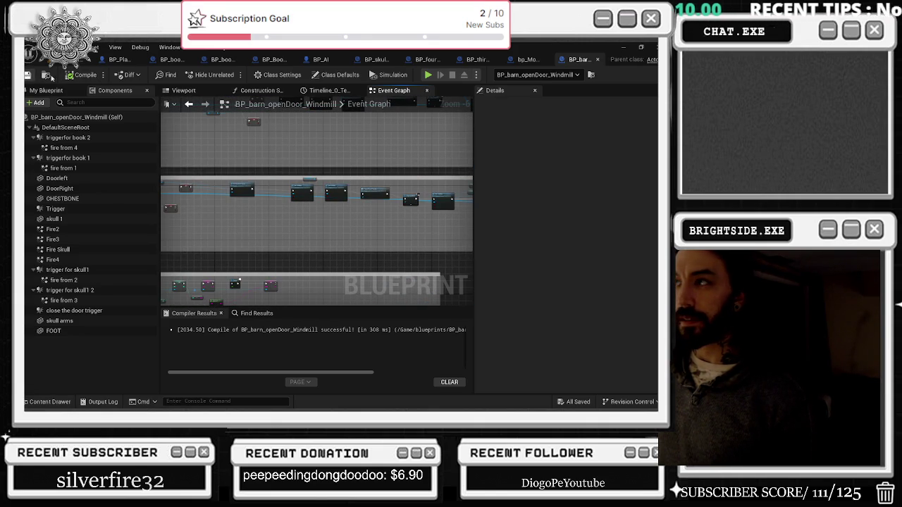
left_click(579, 60)
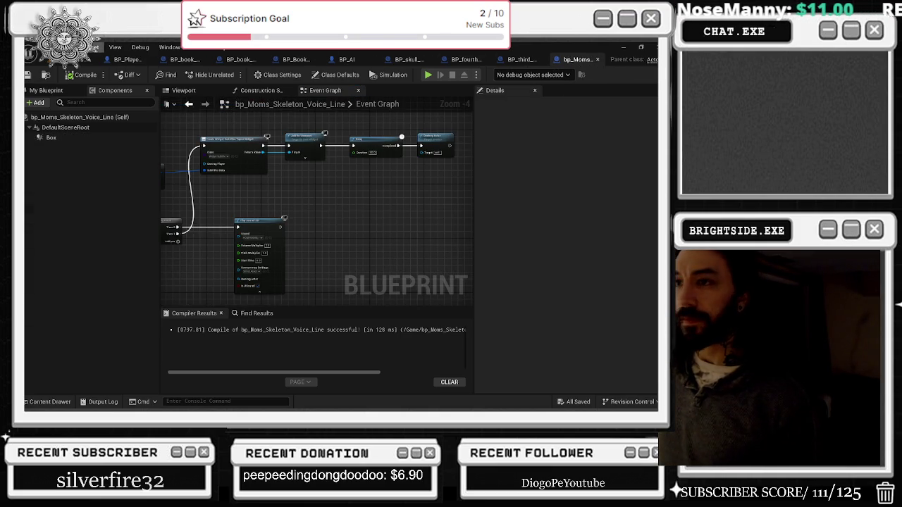
- Close bp_Moms_Skeleton_Voice_Line, run a quick play-in-editor test, then view BP_bearTrap's node groups
left_click(596, 59)
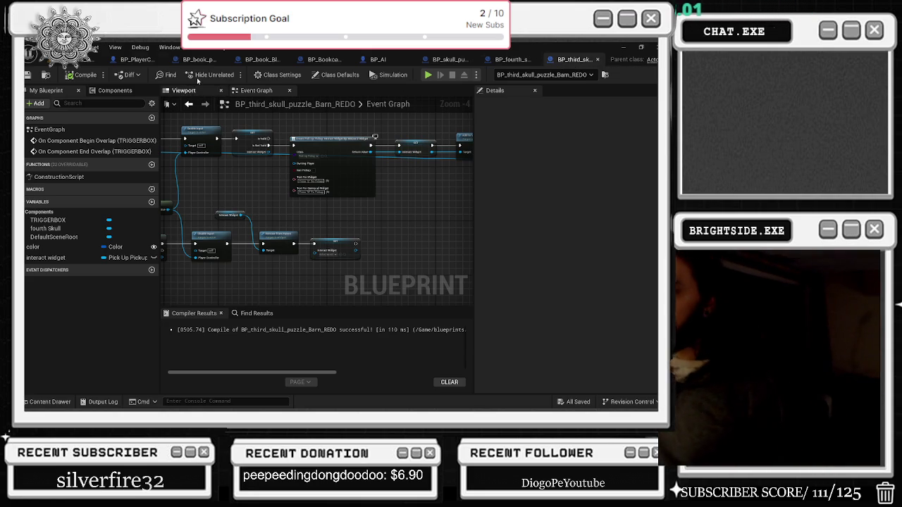
key("alt+p")
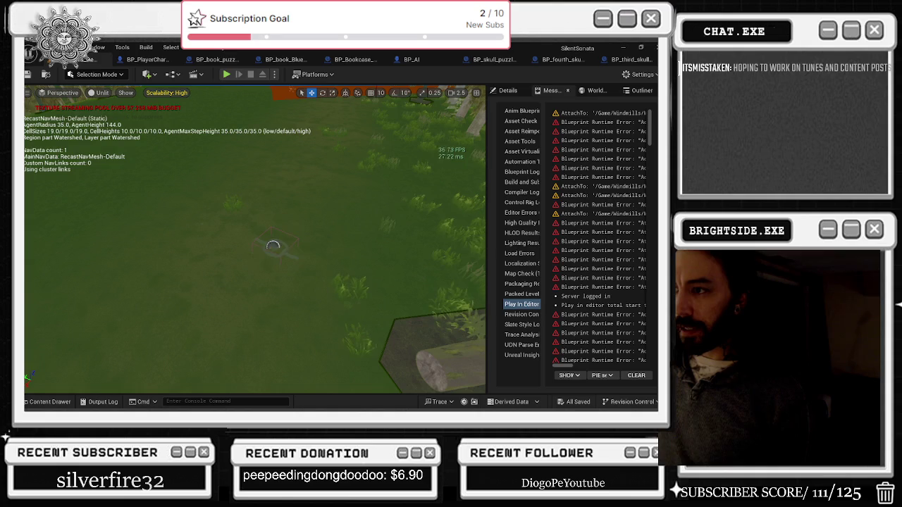
key("Escape")
scroll(291, 184, "down", 5)
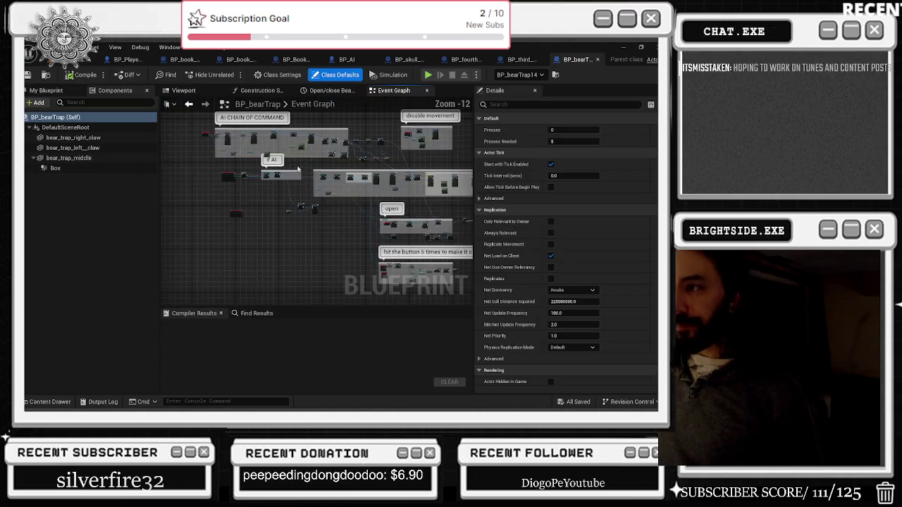
left_click_drag(289, 160, 278, 183)
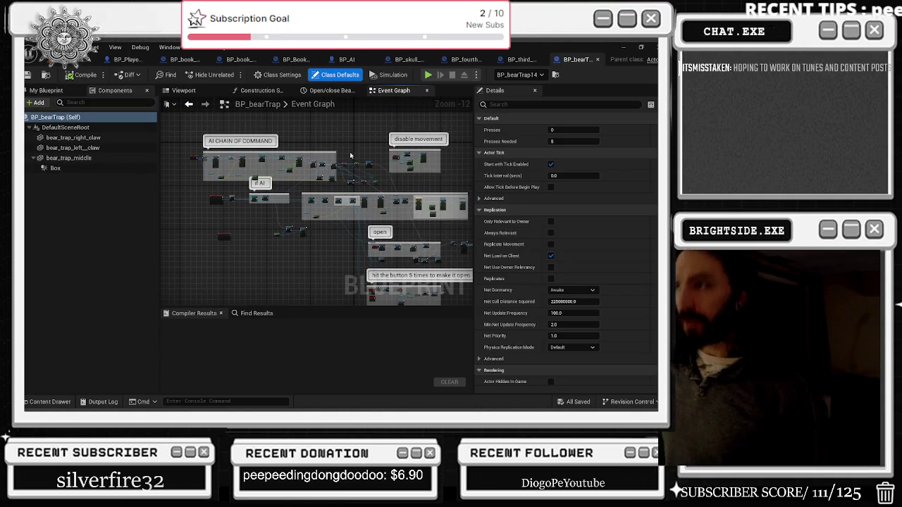
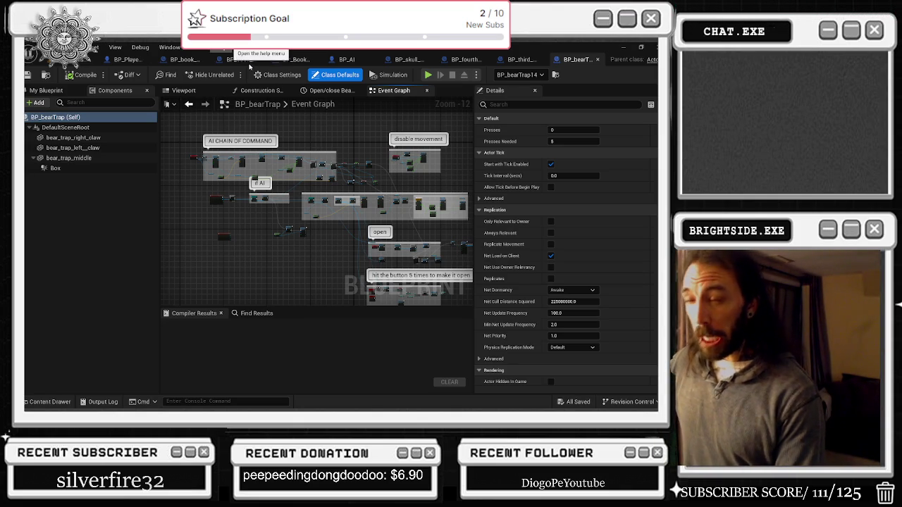
- Drag the AI CHAIN OF COMMAND comment's left edge outward to widen it leftward
scroll(285, 184, "up", 1)
scroll(262, 202, "up", 9)
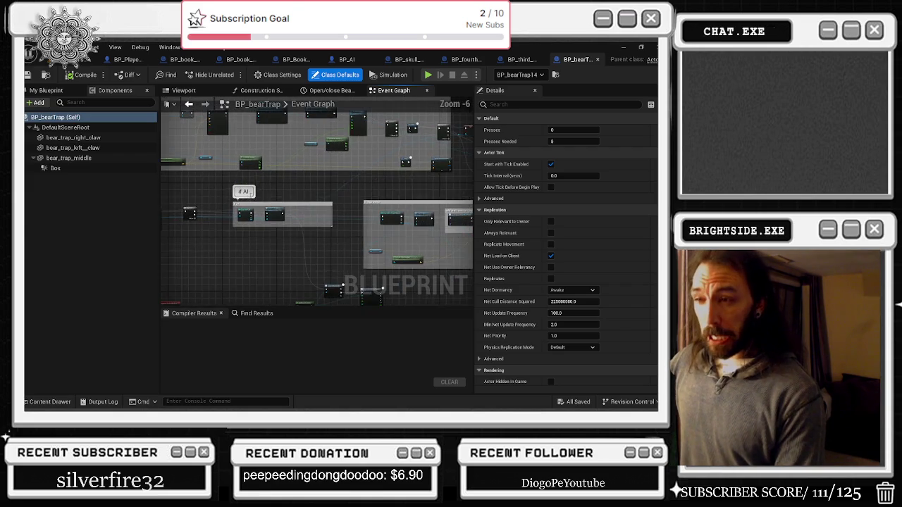
scroll(262, 202, "down", 8)
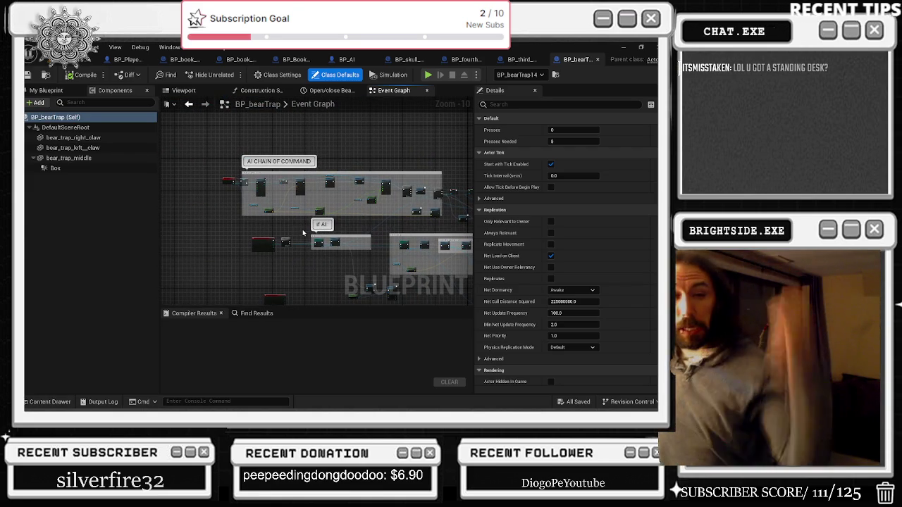
scroll(320, 210, "up", 6)
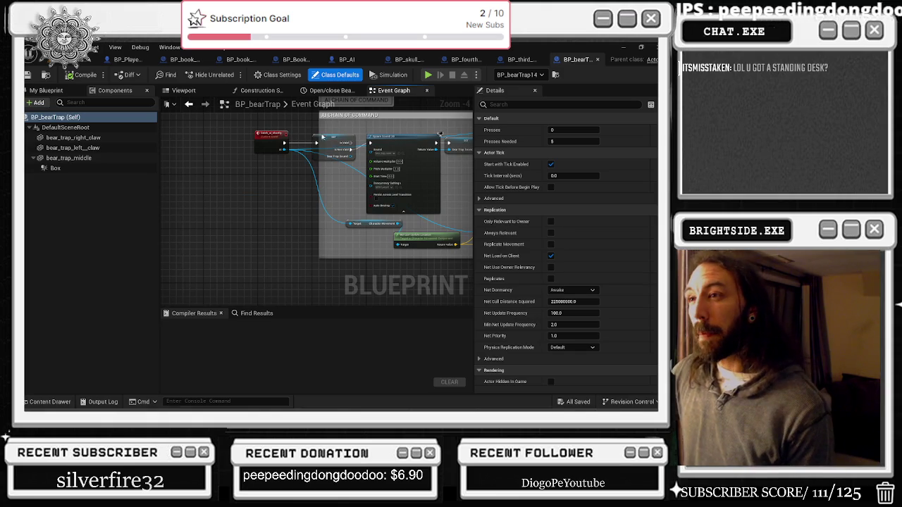
left_click_drag(320, 134, 287, 134)
- Pan and zoom the Event Graph to bring the Sequence node into view
scroll(312, 164, "down", 6)
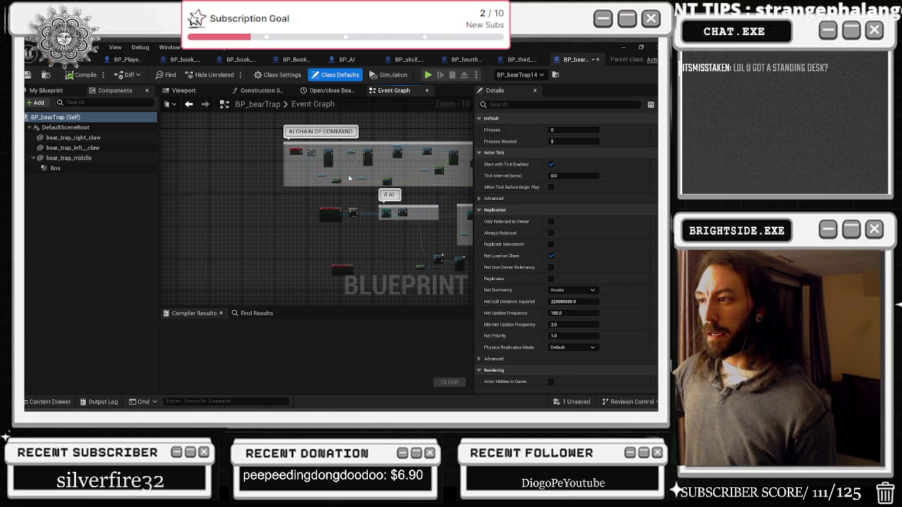
left_click_drag(343, 171, 287, 176)
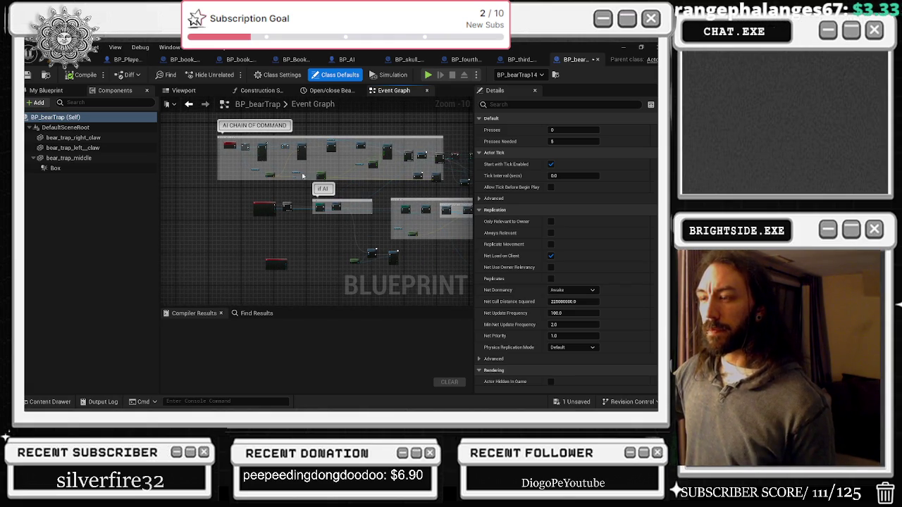
scroll(237, 149, "up", 4)
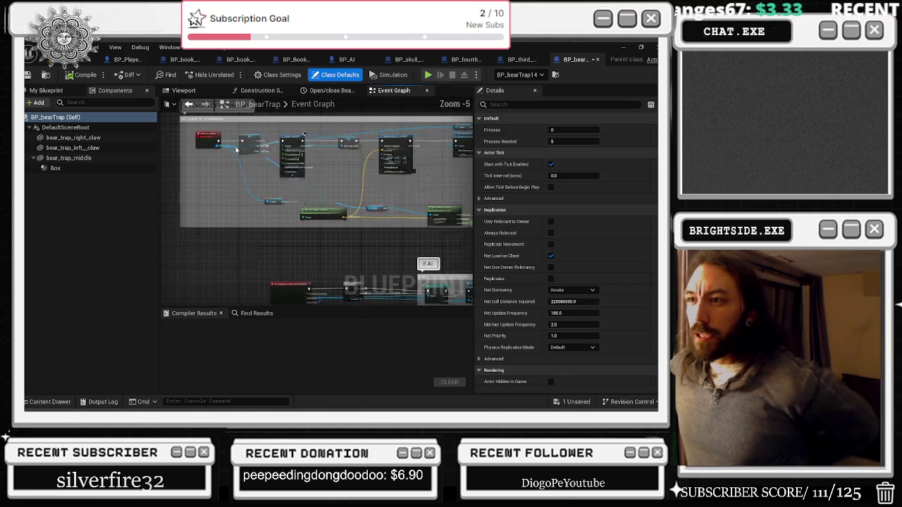
scroll(236, 149, "up", 4)
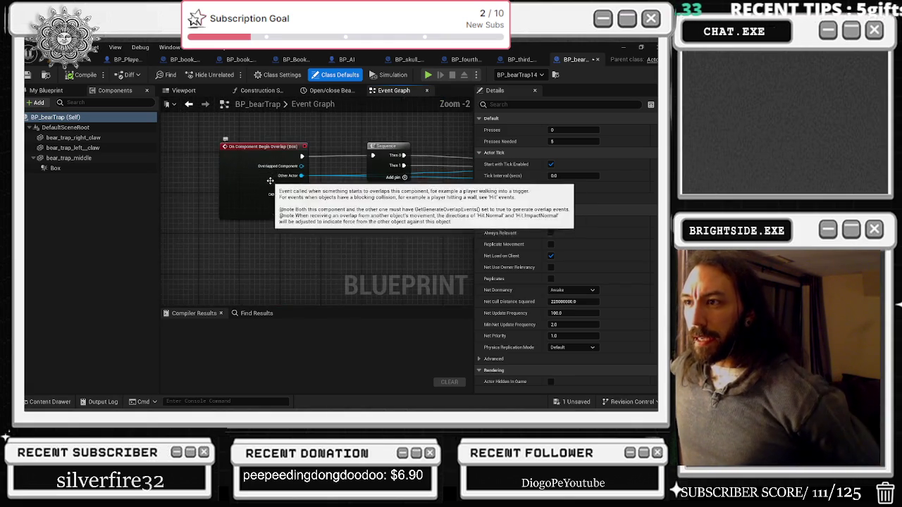
scroll(271, 181, "down", 3)
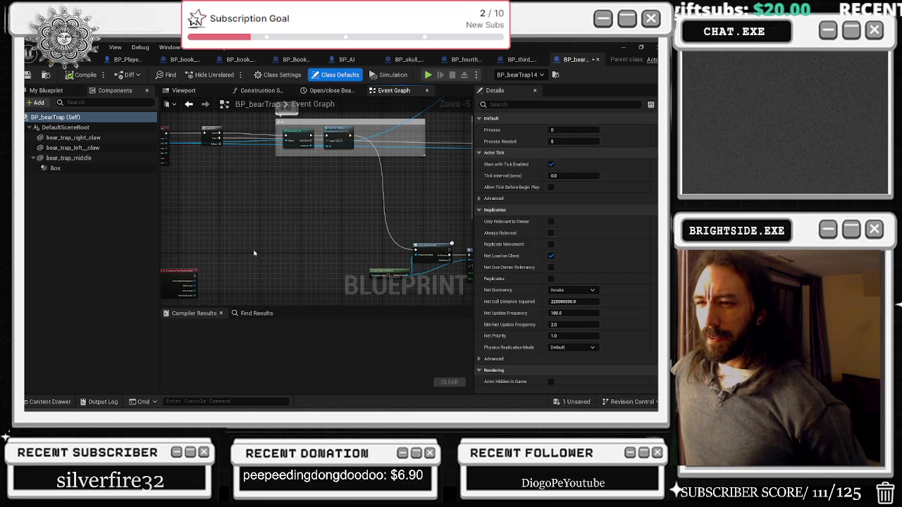
scroll(341, 173, "up", 4)
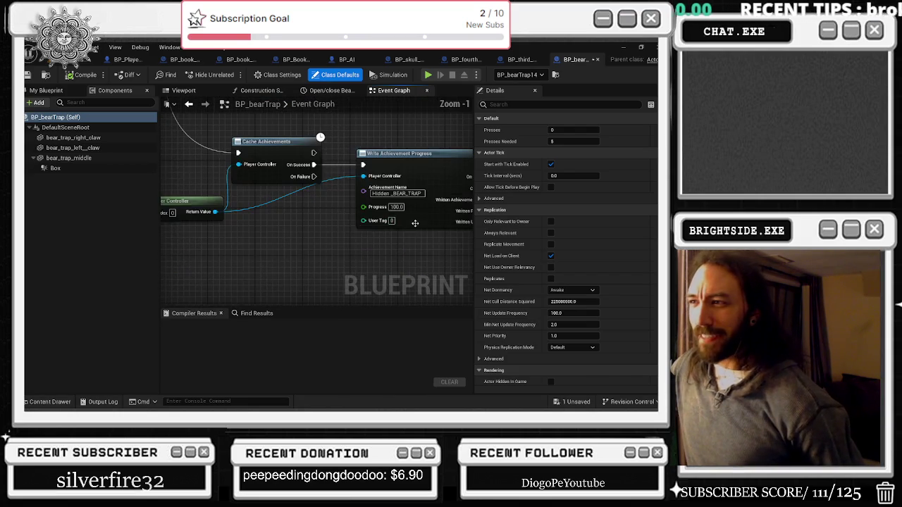
scroll(412, 224, "down", 5)
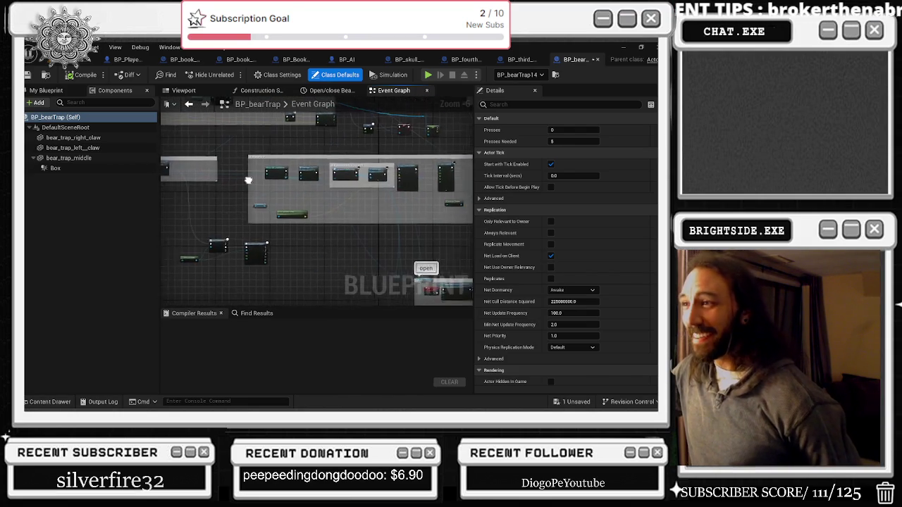
scroll(263, 186, "up", 4)
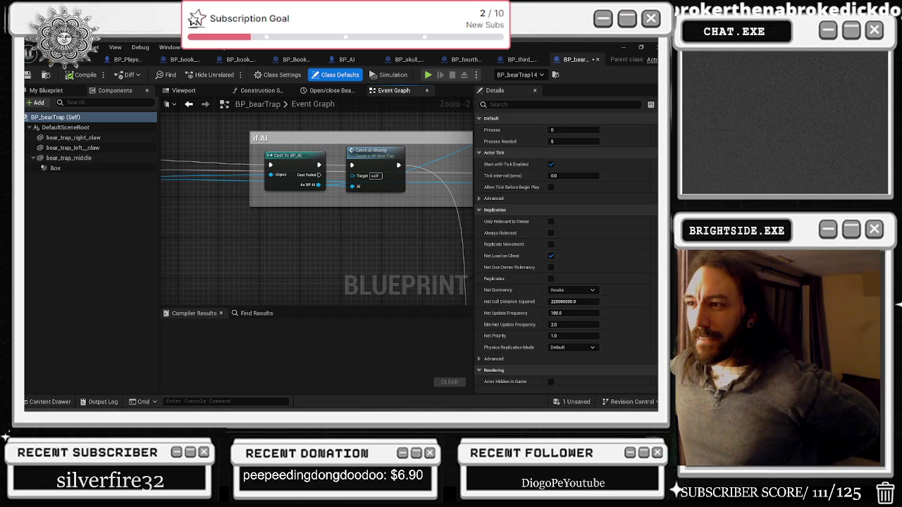
mouse_move(297, 149)
left_mouse_down()
mouse_move(458, 173)
mouse_move(394, 188)
left_mouse_up()
- Move the Cast To BP_AI node up and left inside the if AI comment
left_click_drag(449, 180, 372, 176)
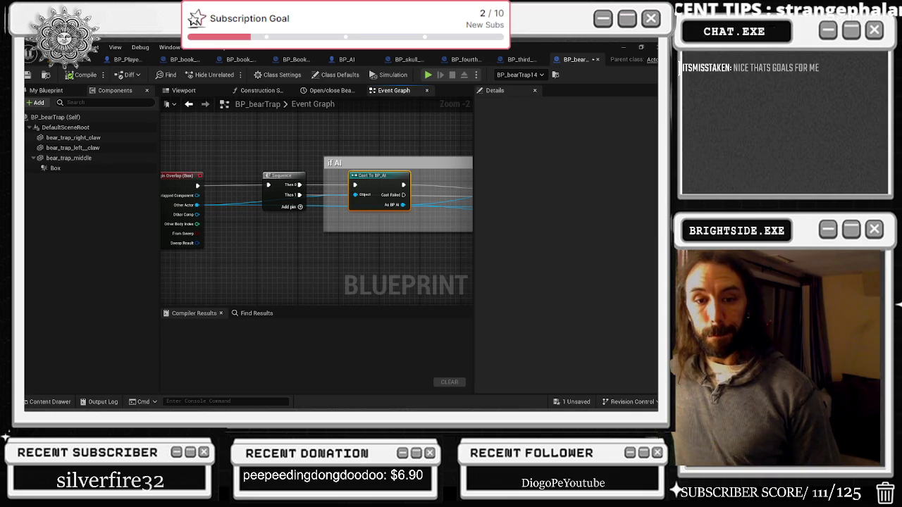
- Switch to the Chrome window playing the Twitch stream
key("alt+Tab")
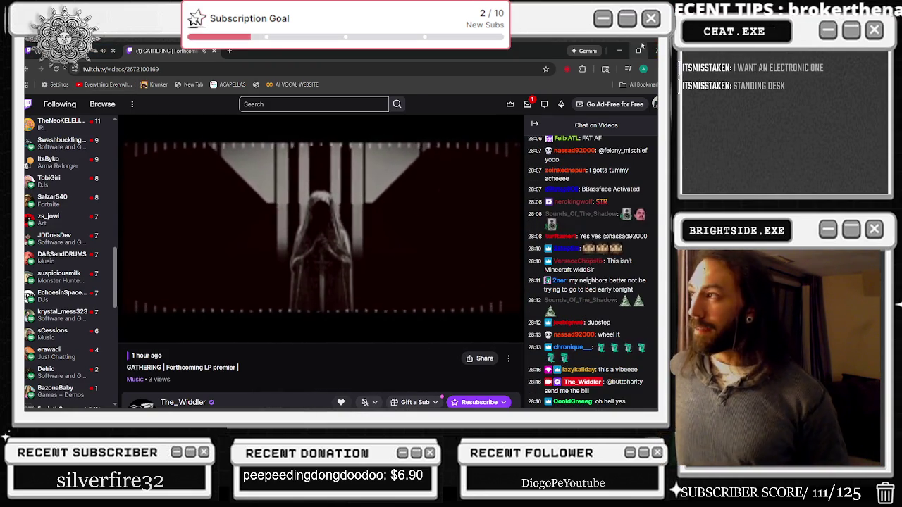
- Back in the editor, nudge Sequence left and stretch the if AI comment leftward and down
key("alt+Tab")
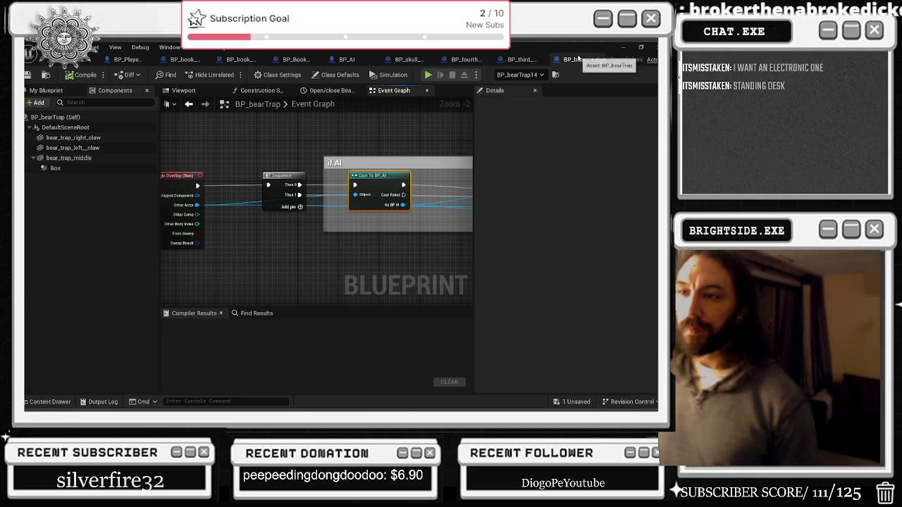
left_click_drag(285, 176, 264, 180)
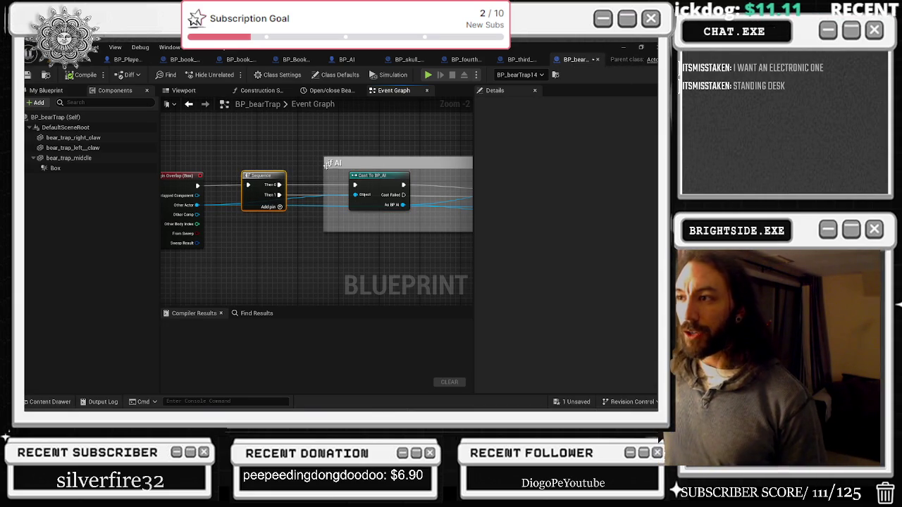
mouse_move(322, 164)
left_mouse_down()
mouse_move(131, 168)
mouse_move(322, 151)
mouse_move(274, 148)
left_mouse_up()
left_click_drag(401, 220, 410, 259)
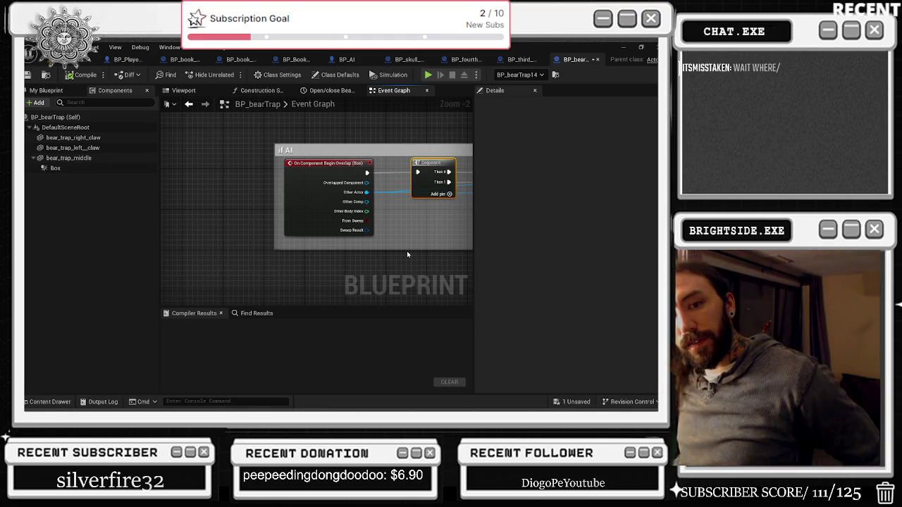
key("alt+Tab")
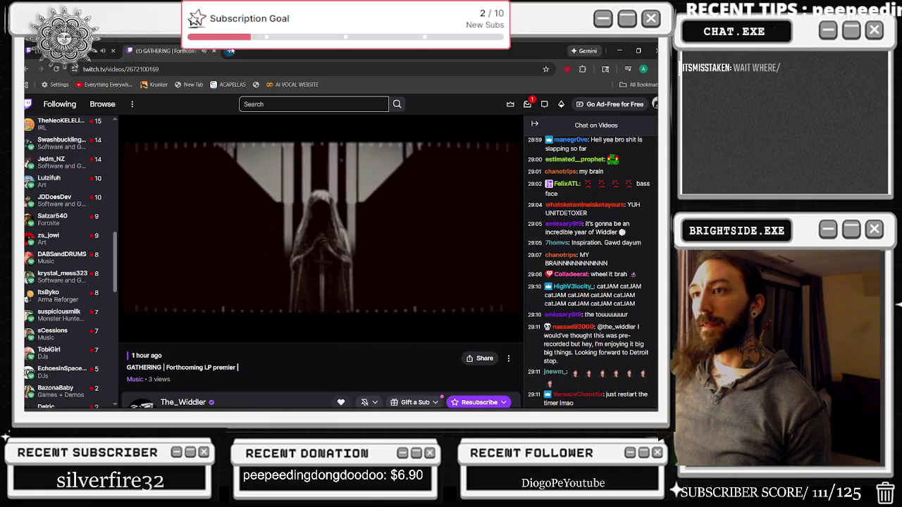
left_click(231, 51)
type("fle")
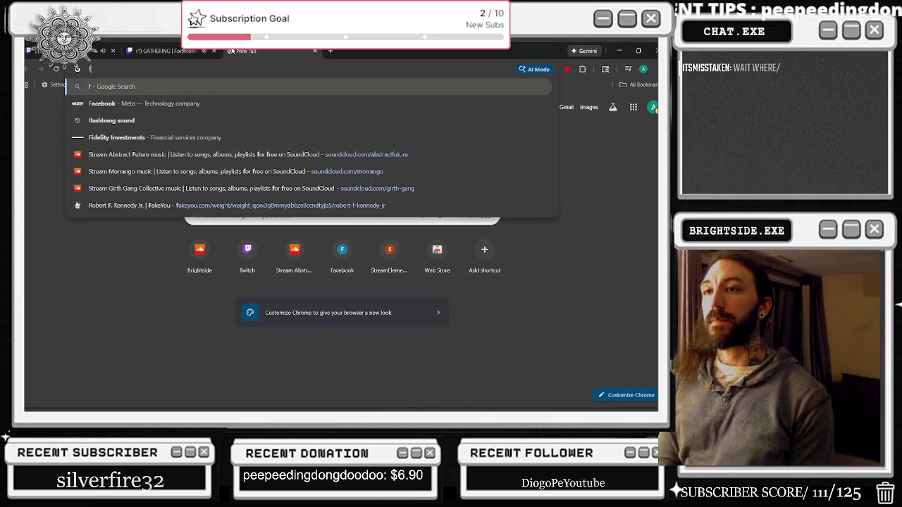
type("xispot")
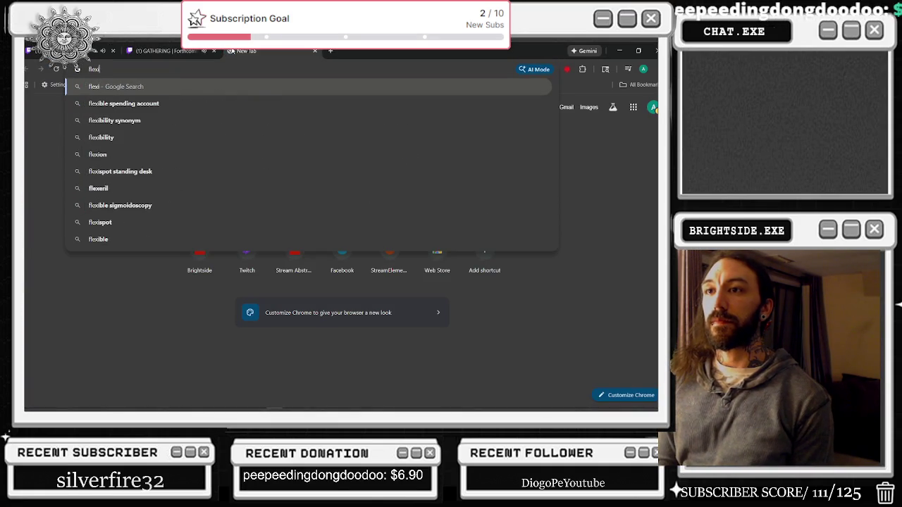
key("Return")
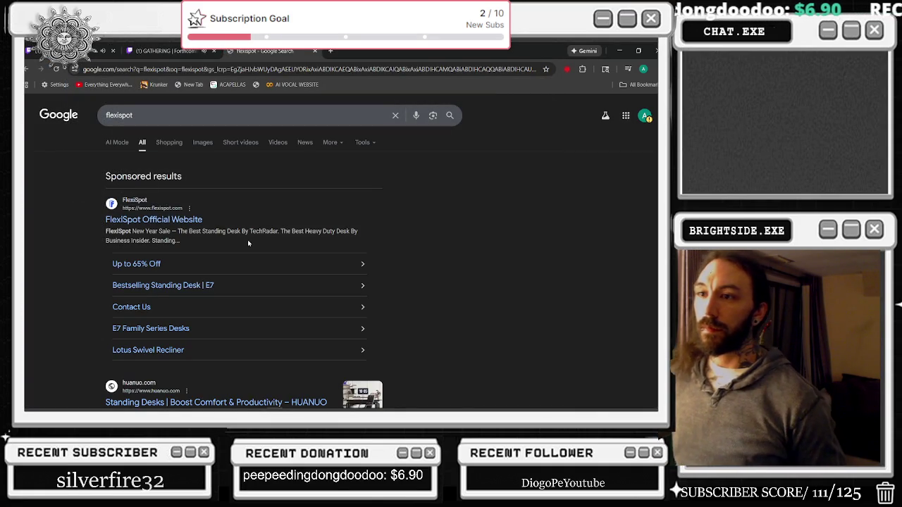
left_click(189, 224)
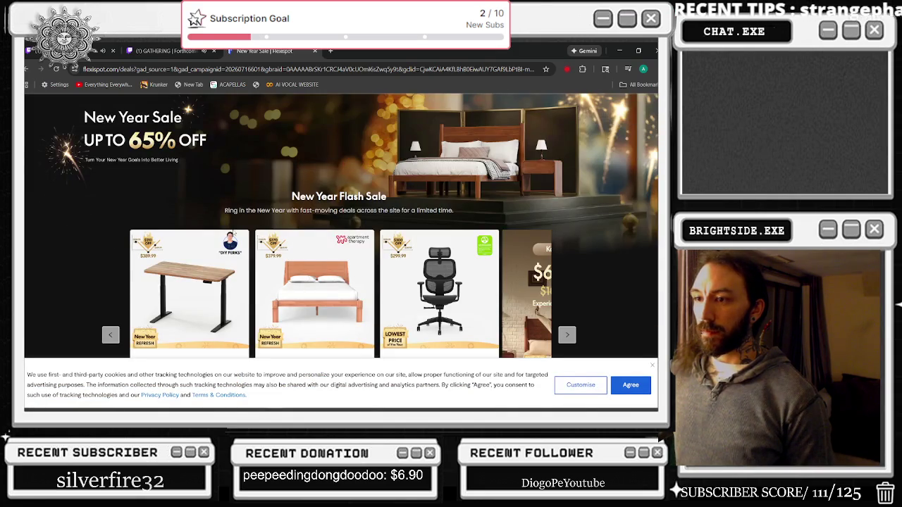
left_click(278, 272)
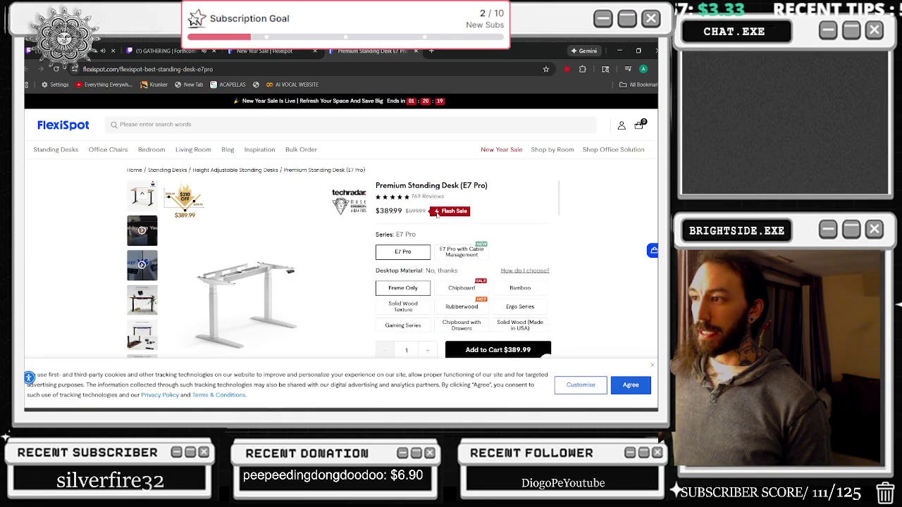
left_click(144, 331)
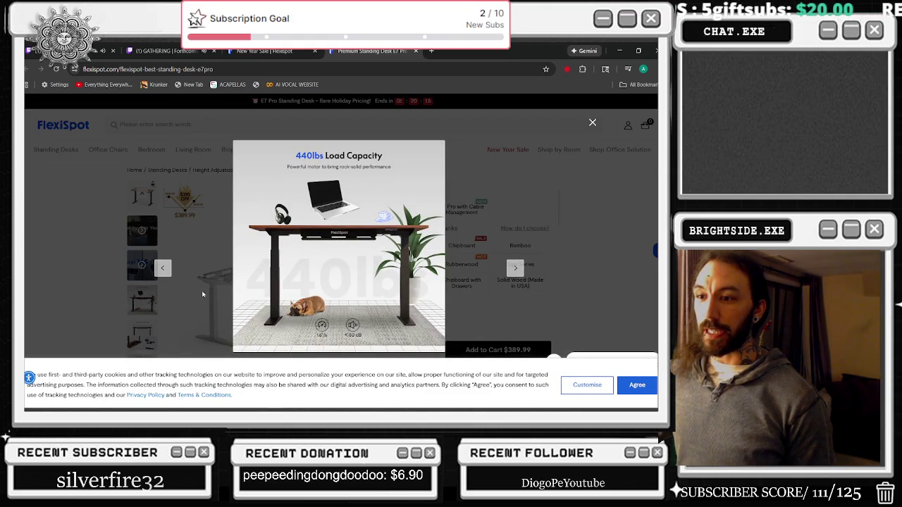
left_click(162, 268)
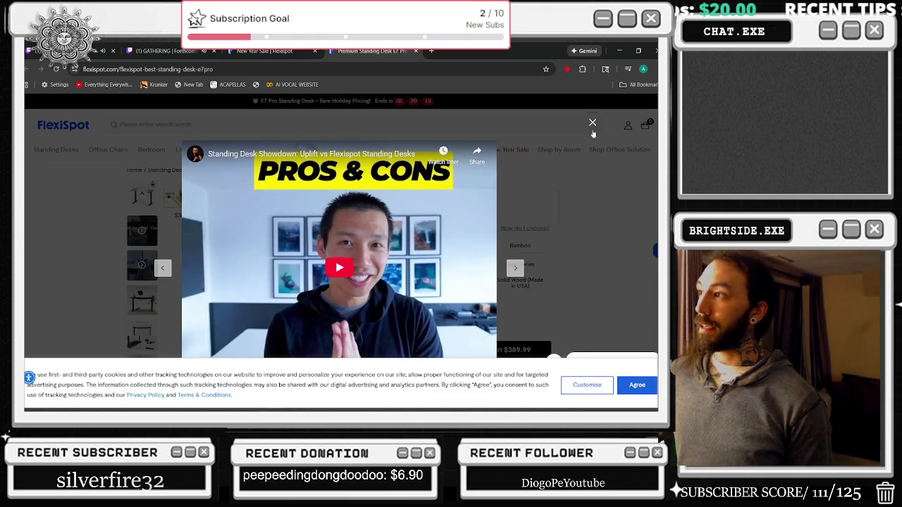
left_click(592, 122)
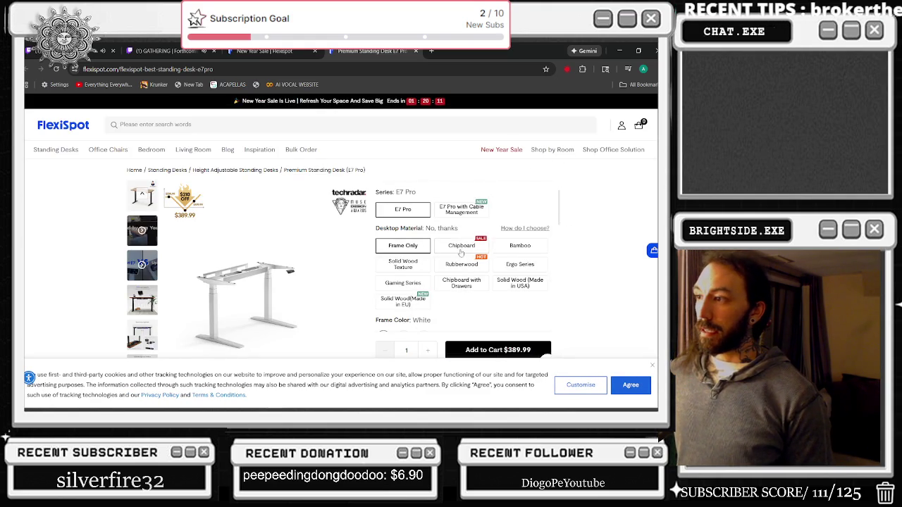
scroll(462, 255, "down", 10)
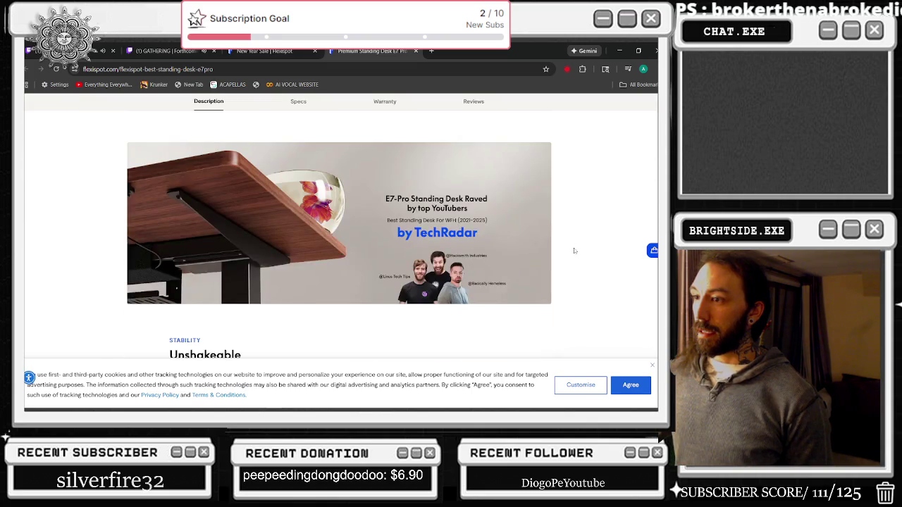
scroll(574, 250, "down", 5)
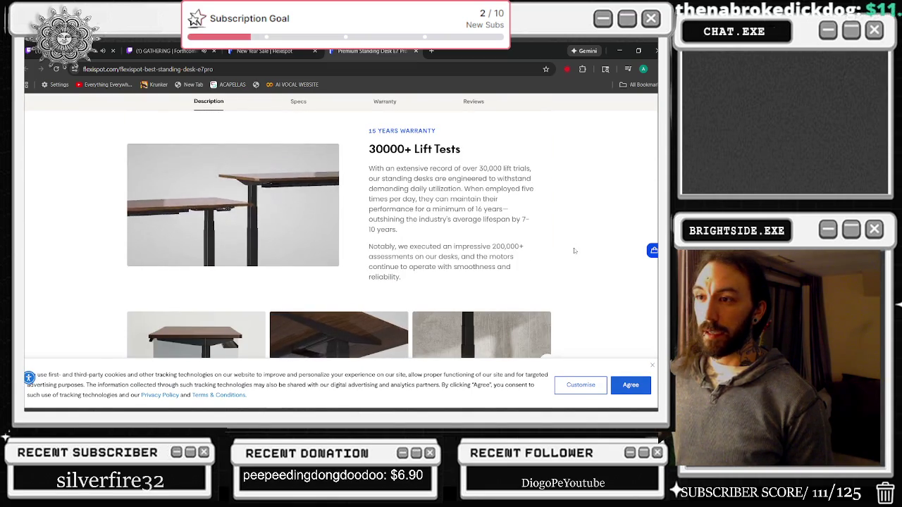
scroll(574, 251, "down", 2)
scroll(575, 251, "down", 1)
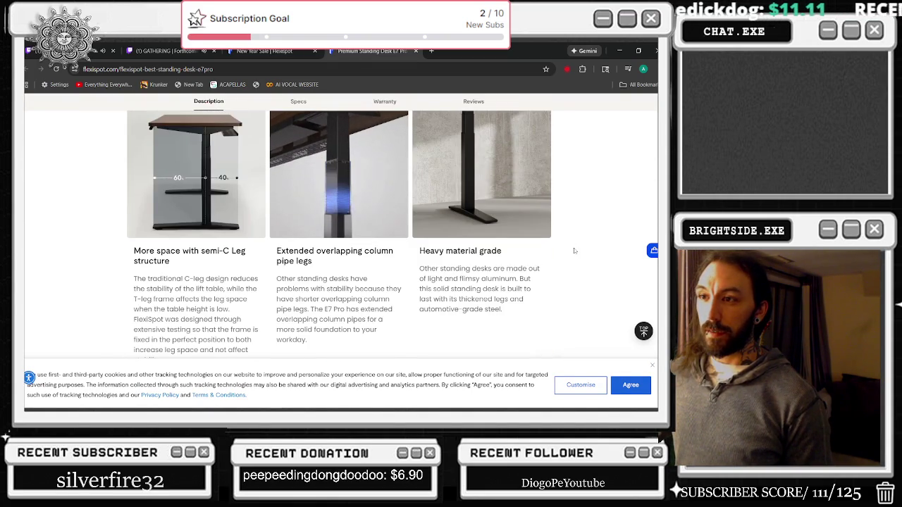
scroll(556, 274, "up", 8)
scroll(556, 273, "up", 10)
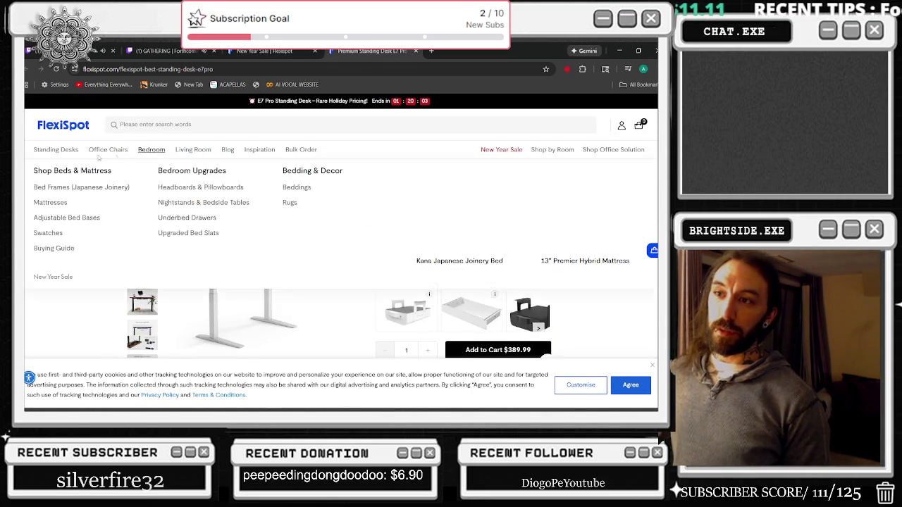
mouse_move(107, 145)
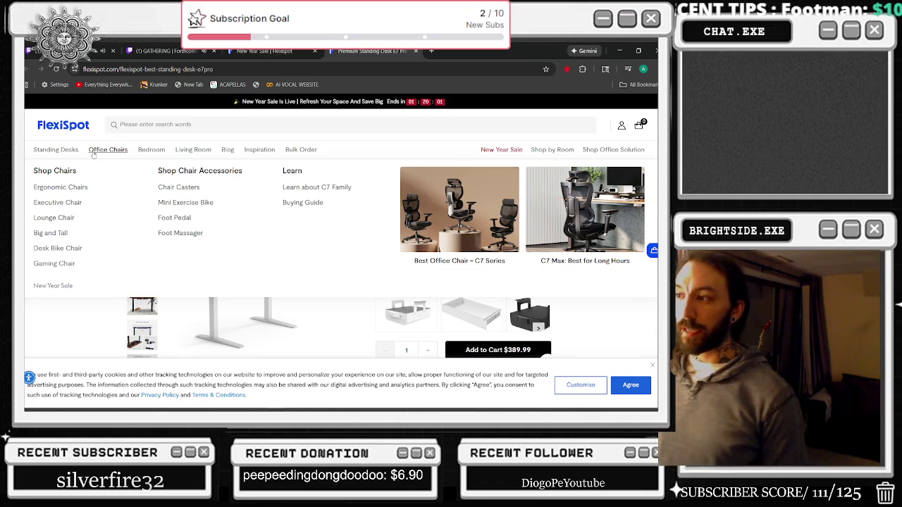
left_click(62, 150)
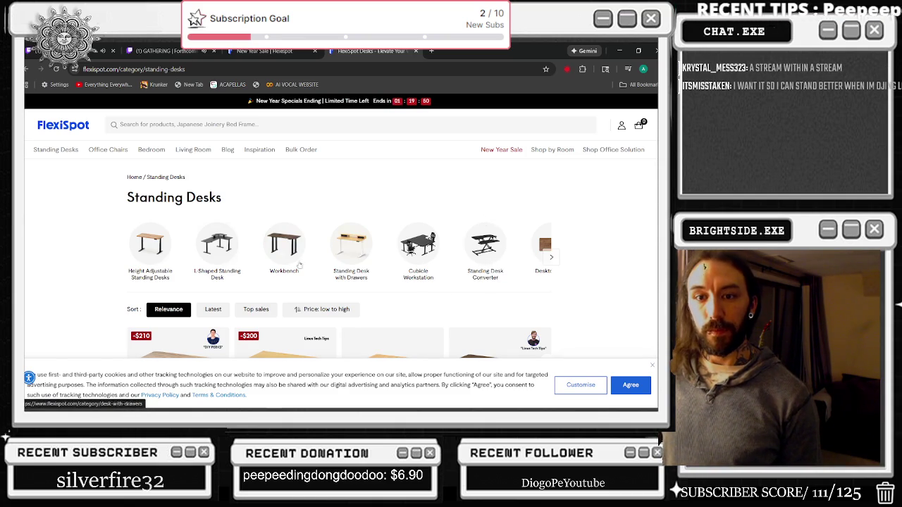
- Filter to height-adjustable standing desks and open the Essential E2 desk page
left_click(159, 256)
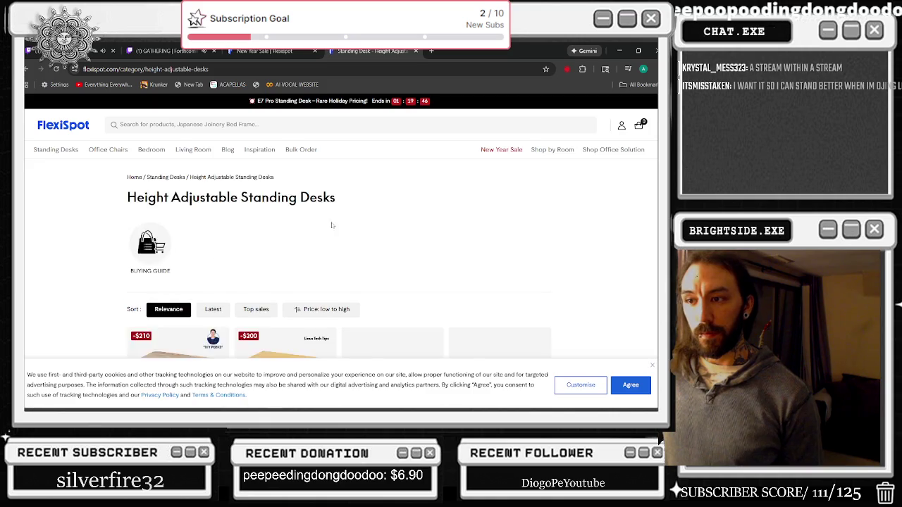
scroll(196, 262, "down", 2)
scroll(347, 222, "down", 2)
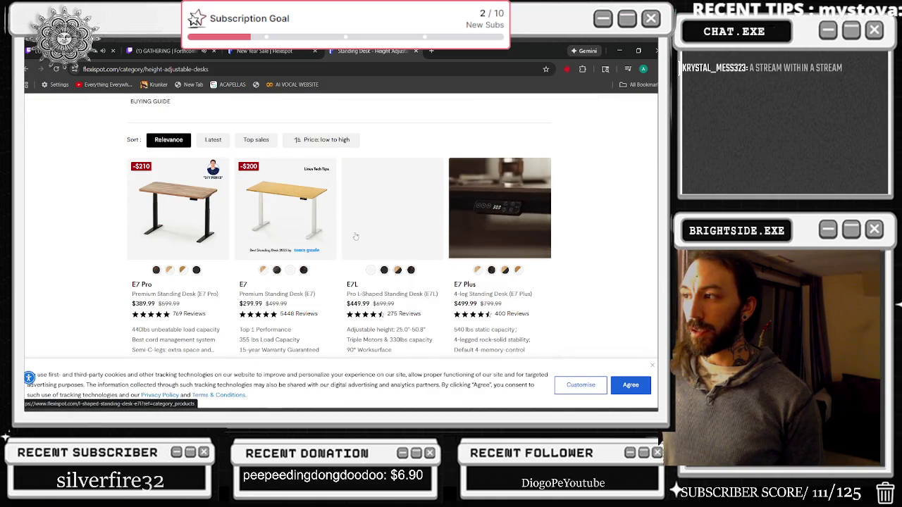
scroll(447, 234, "down", 3)
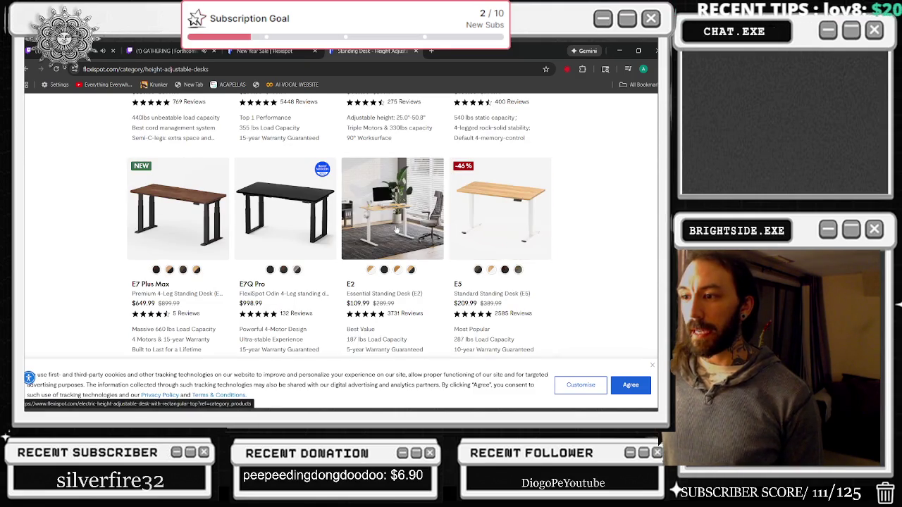
left_click(395, 231)
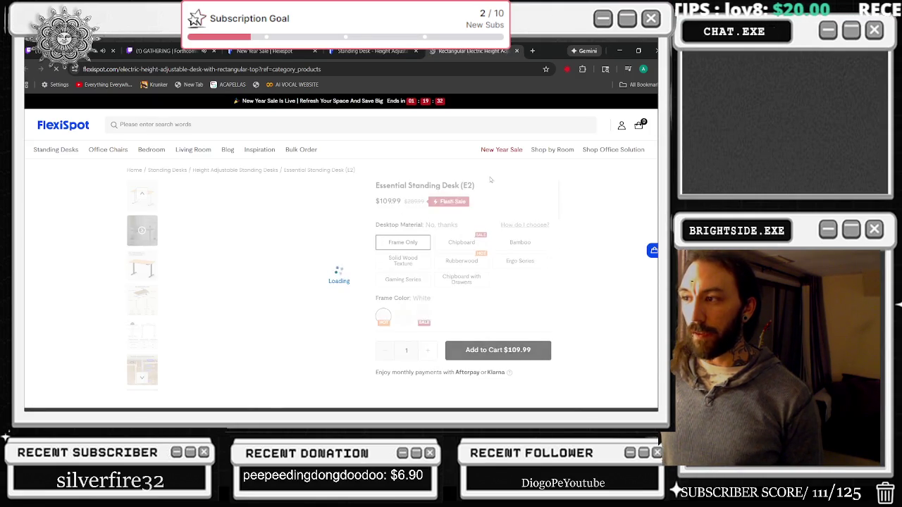
- Try chipboard and solid wood desktops and the 60"x30" size for the E2
left_click(475, 258)
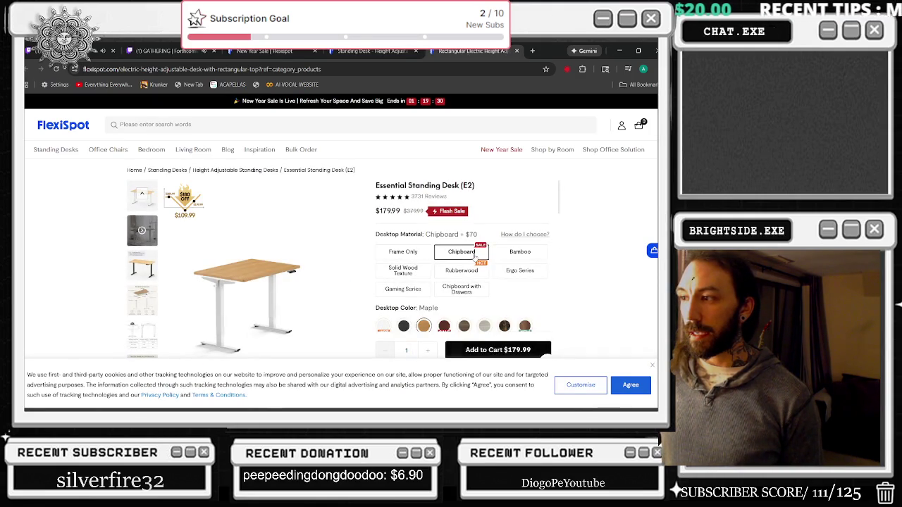
scroll(565, 235, "down", 1)
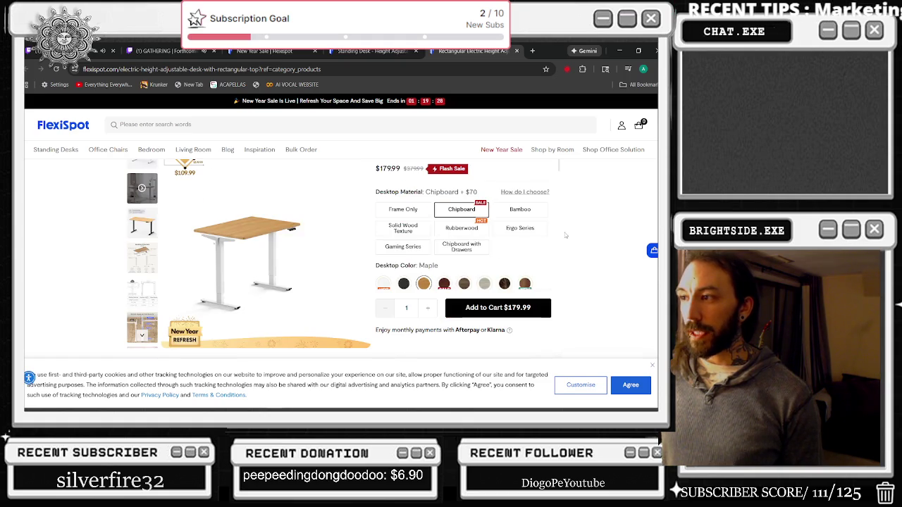
left_click(423, 230)
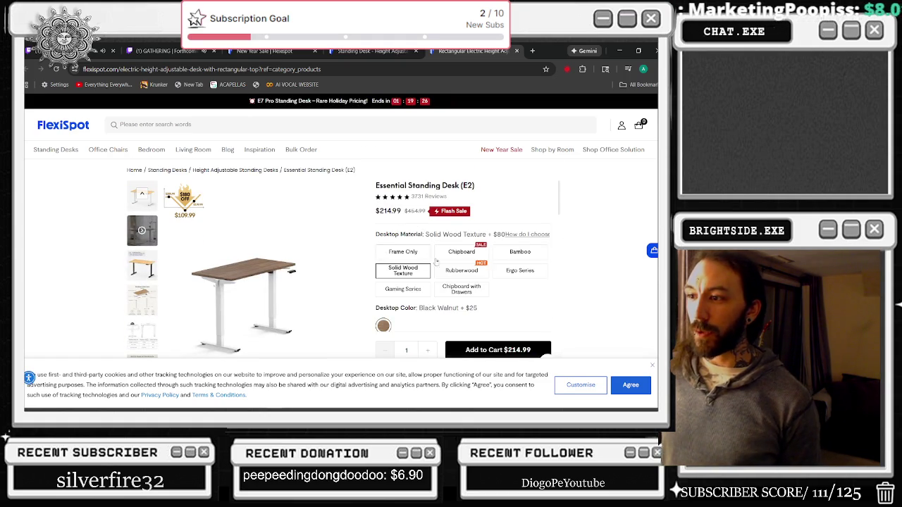
scroll(534, 285, "down", 3)
left_click(534, 285)
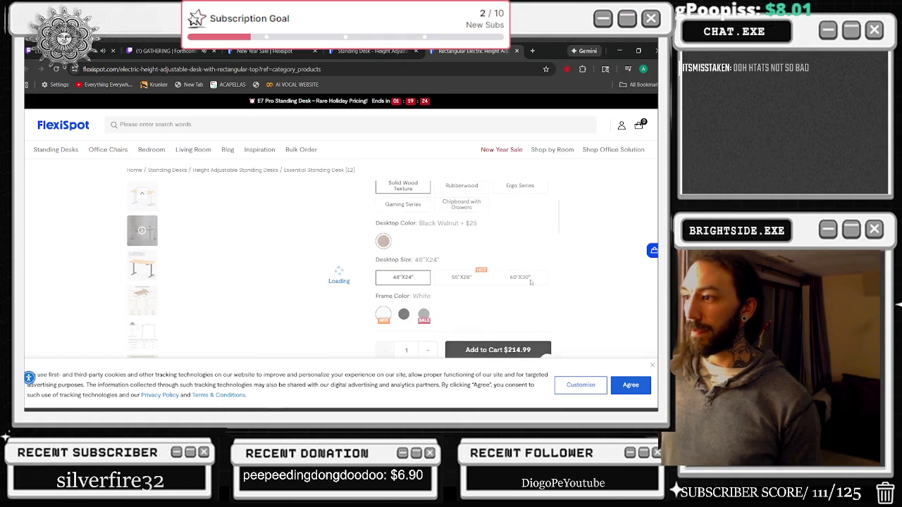
scroll(575, 275, "up", 2)
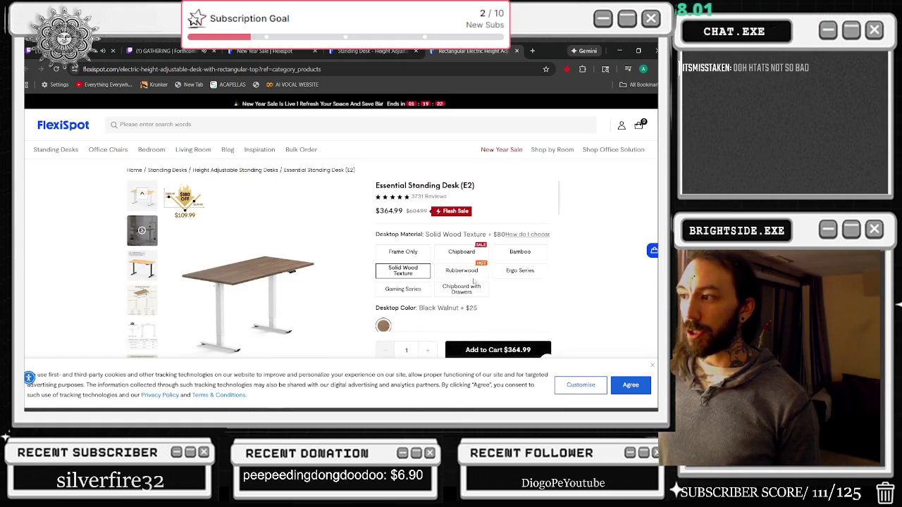
scroll(551, 248, "down", 2)
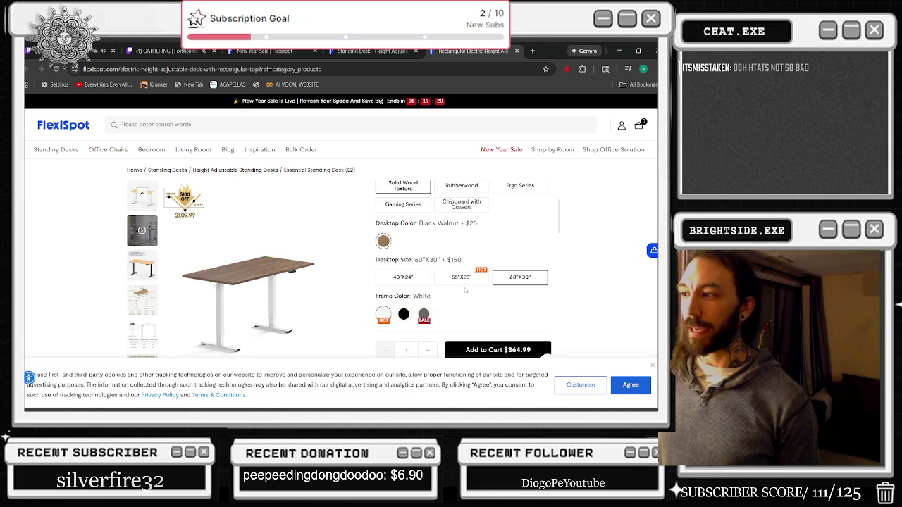
scroll(519, 286, "up", 2)
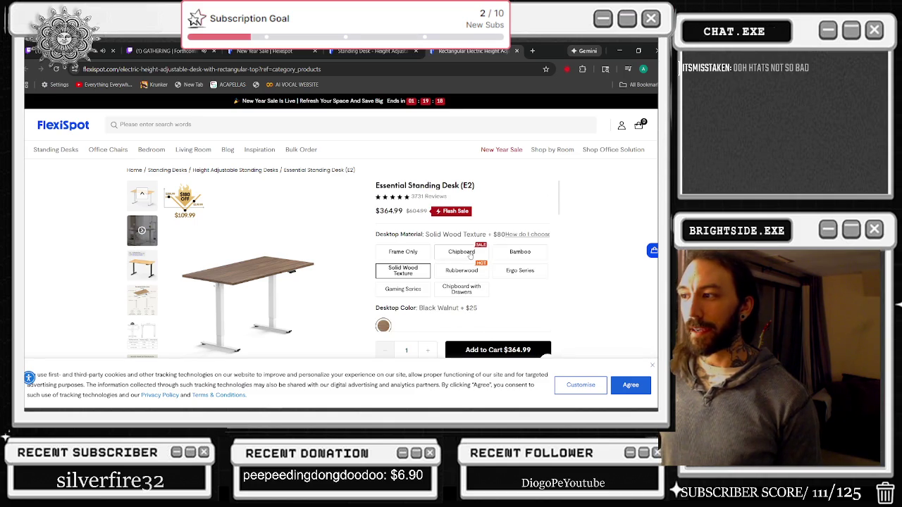
- Choose a bamboo top in 55"x28", bringing the E2 price to $289.99
left_click(518, 254)
scroll(567, 265, "down", 2)
scroll(572, 267, "up", 1)
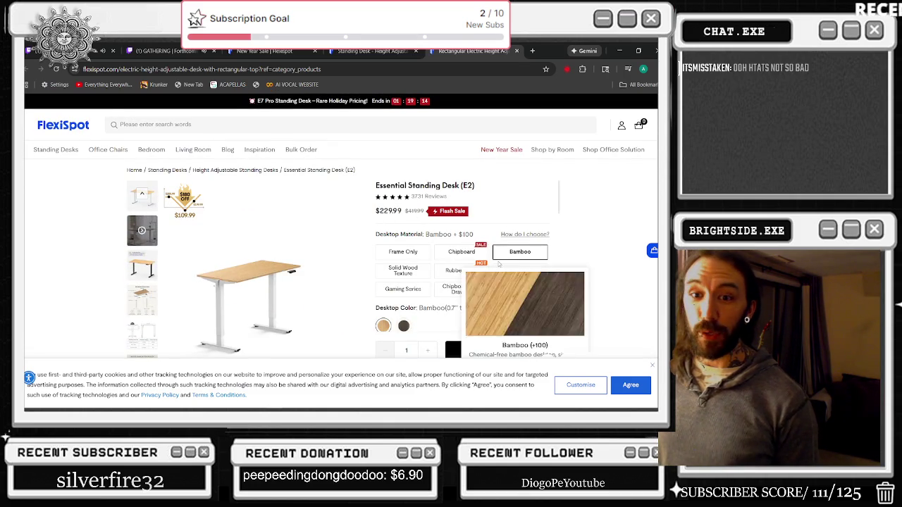
scroll(496, 255, "down", 2)
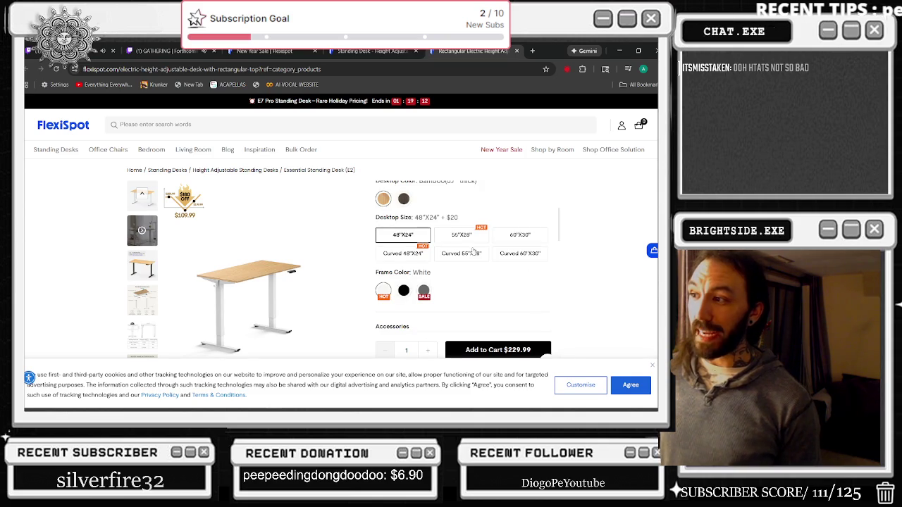
left_click(519, 238)
left_click(446, 240)
scroll(479, 244, "up", 2)
left_click_drag(371, 214, 418, 218)
left_click(381, 214)
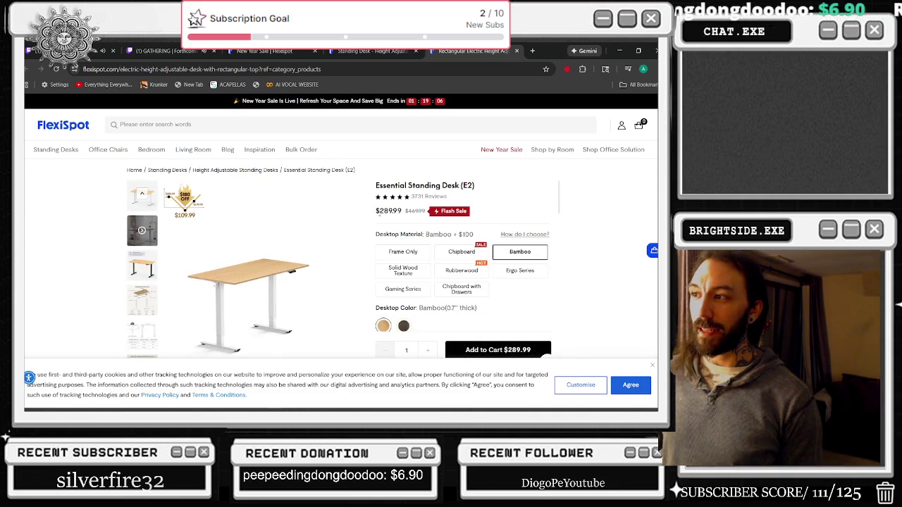
scroll(423, 211, "down", 3)
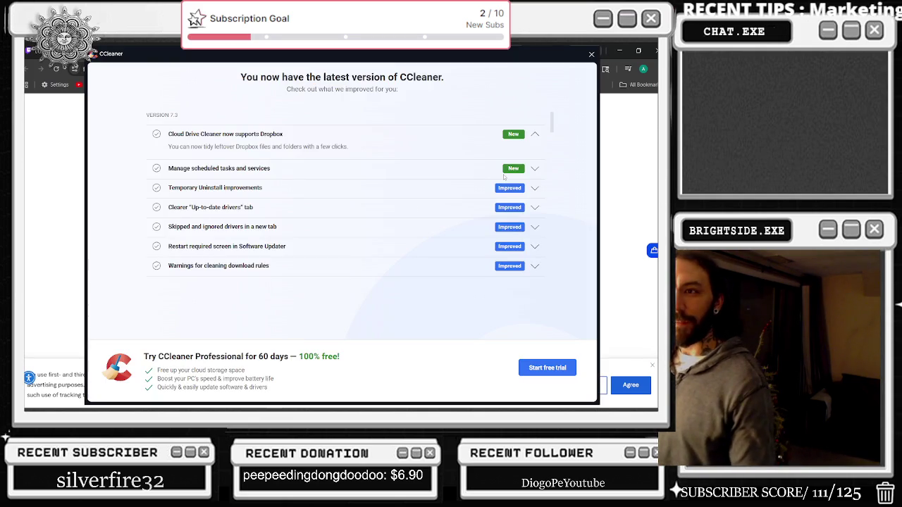
- Dismiss the CCleaner windows and close the E2 desk tab
left_click(591, 54)
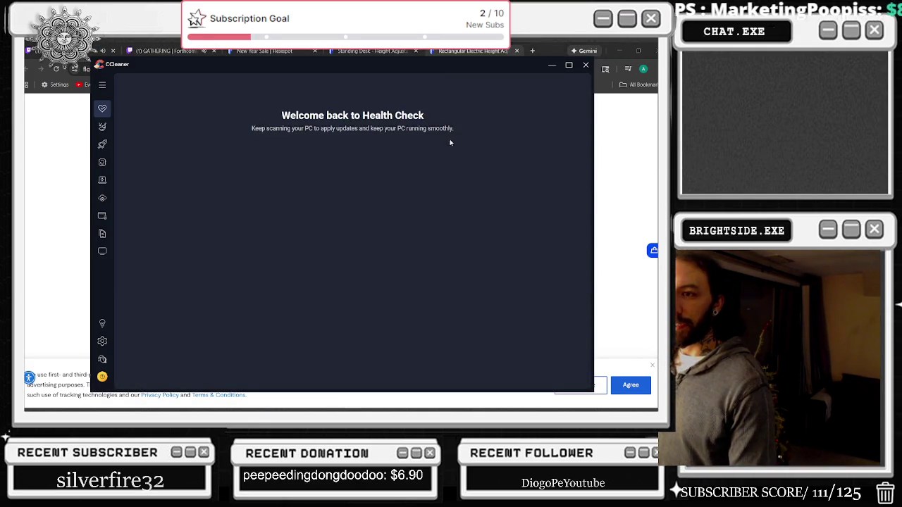
left_click(586, 65)
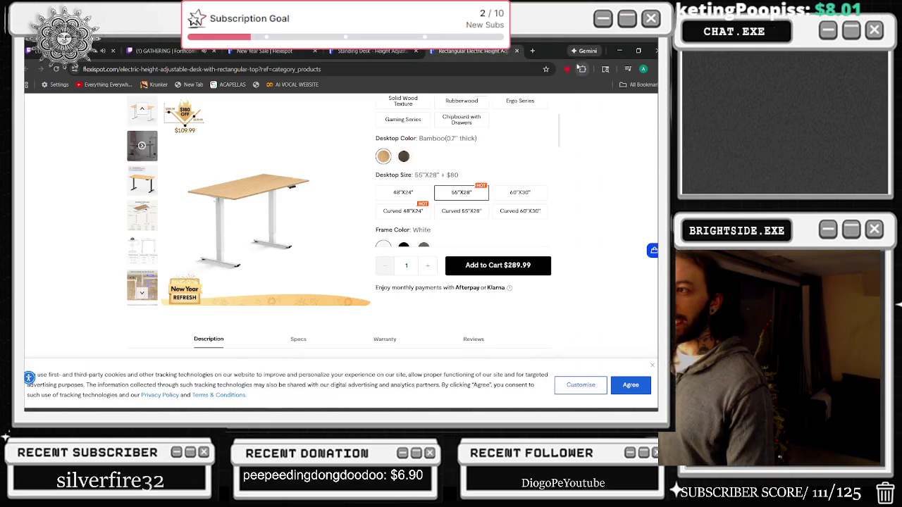
left_click(516, 50)
- Price the E7Q Pro with a chipboard top at $1,238.99, then return to Unreal Engine
scroll(562, 194, "down", 3)
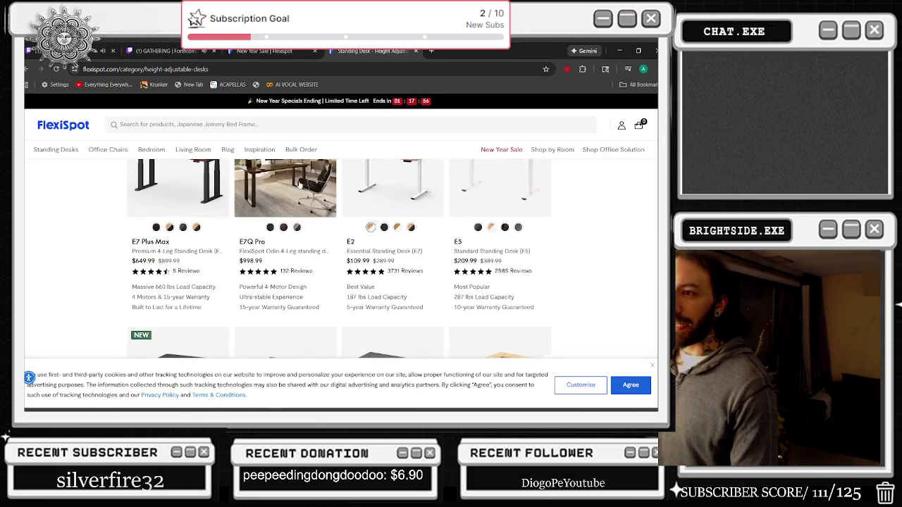
left_click(365, 264)
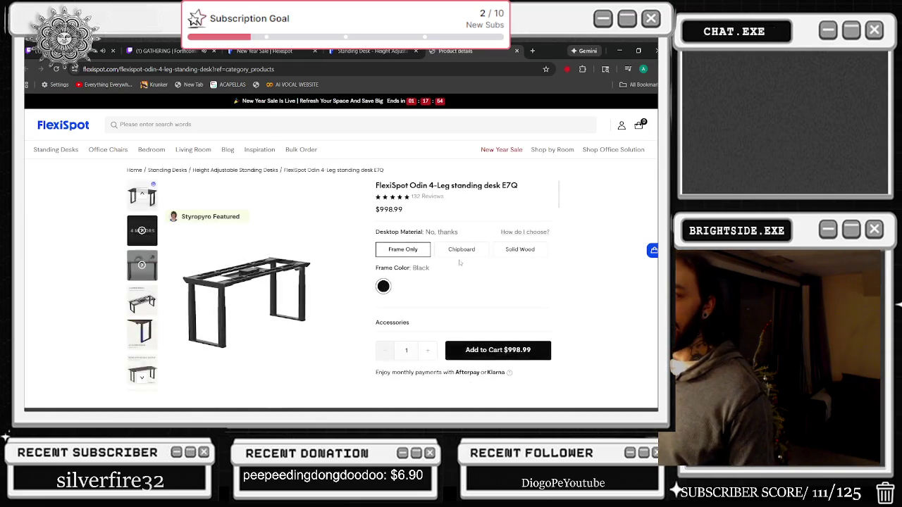
left_click(465, 258)
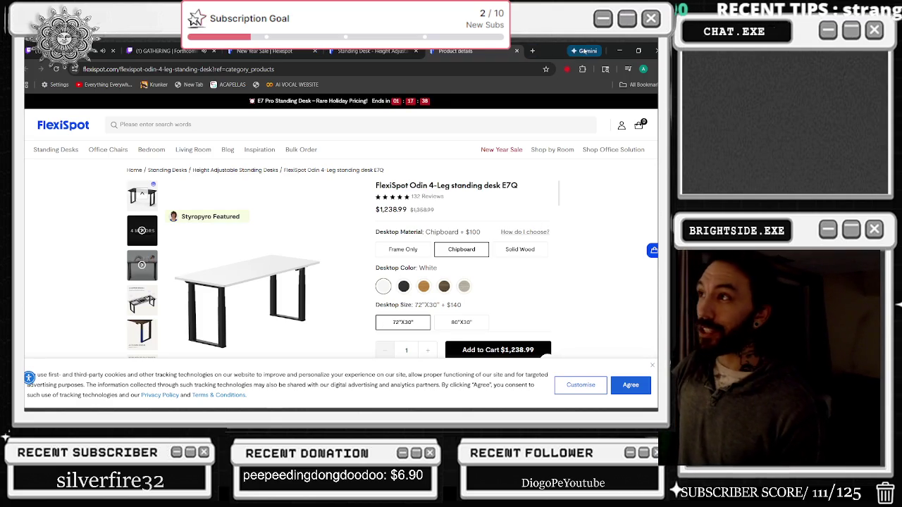
double_click(554, 55)
key("alt+Tab")
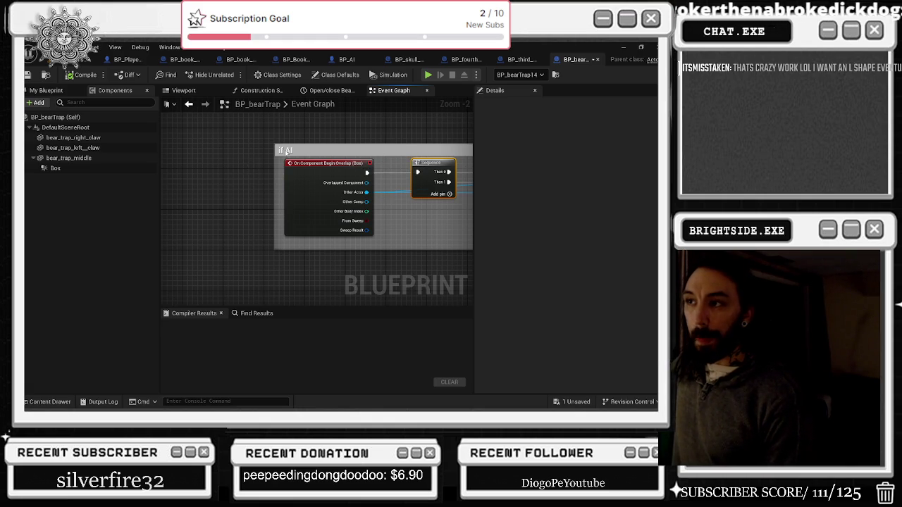
- Move the if AI comment box and its red event node further down the graph
scroll(293, 182, "down", 3)
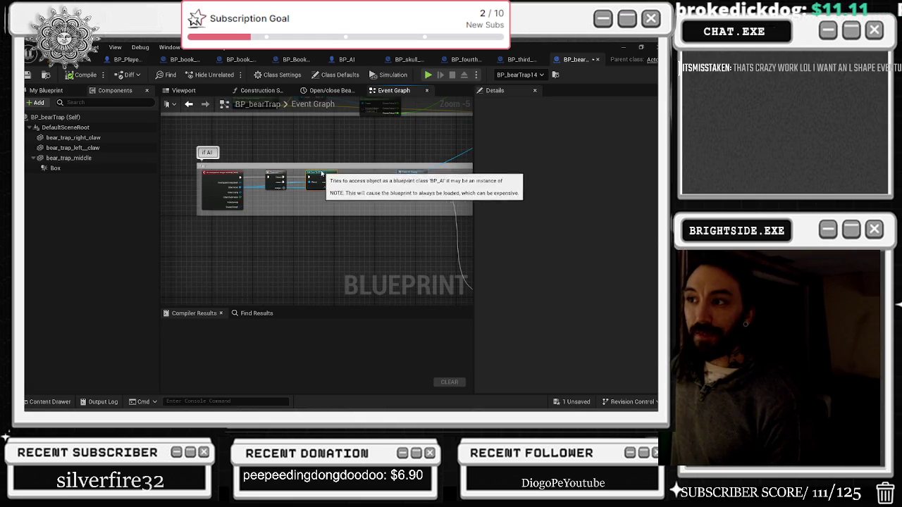
left_click_drag(402, 157, 283, 158)
scroll(317, 183, "down", 1)
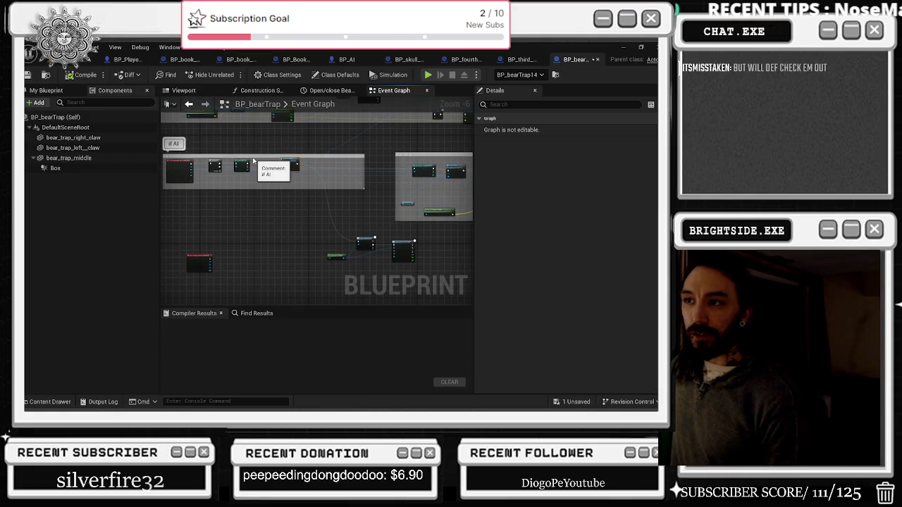
left_click_drag(255, 168, 219, 207)
left_click_drag(210, 258, 222, 287)
left_click_drag(278, 200, 285, 234)
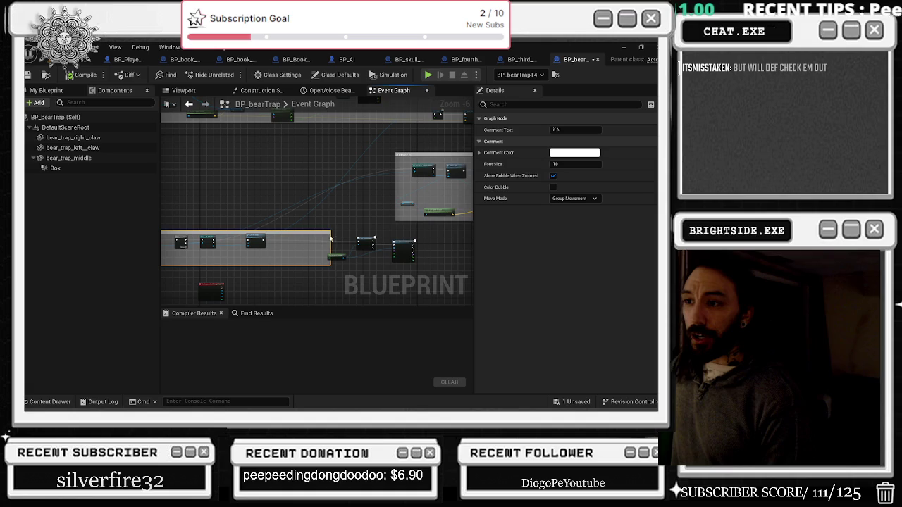
- Widen the if AI comment rightward and bring the AI CHAIN OF COMMAND group into view
scroll(337, 234, "up", 2)
mouse_move(275, 194)
left_mouse_down()
mouse_move(425, 259)
mouse_move(308, 244)
left_mouse_up()
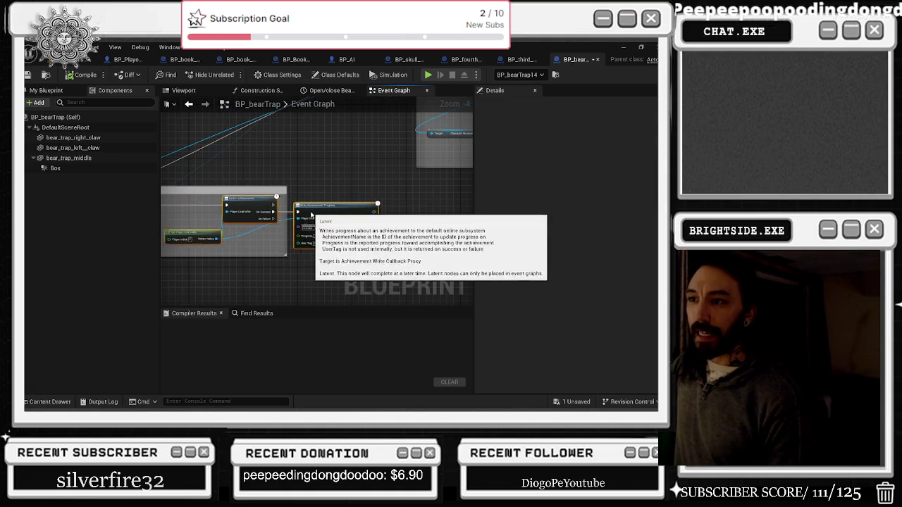
mouse_move(285, 193)
left_mouse_down()
mouse_move(392, 196)
mouse_move(383, 216)
mouse_move(447, 223)
left_mouse_up()
scroll(406, 225, "down", 4)
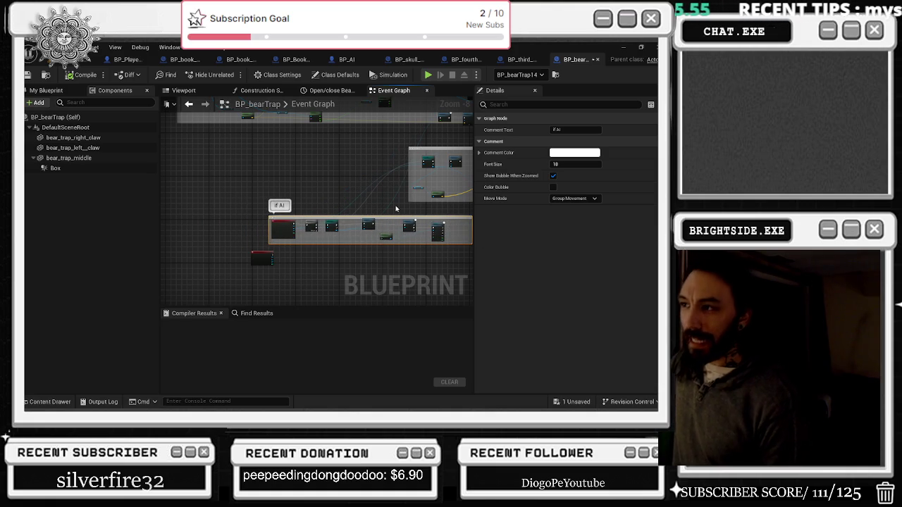
left_click_drag(395, 205, 270, 196)
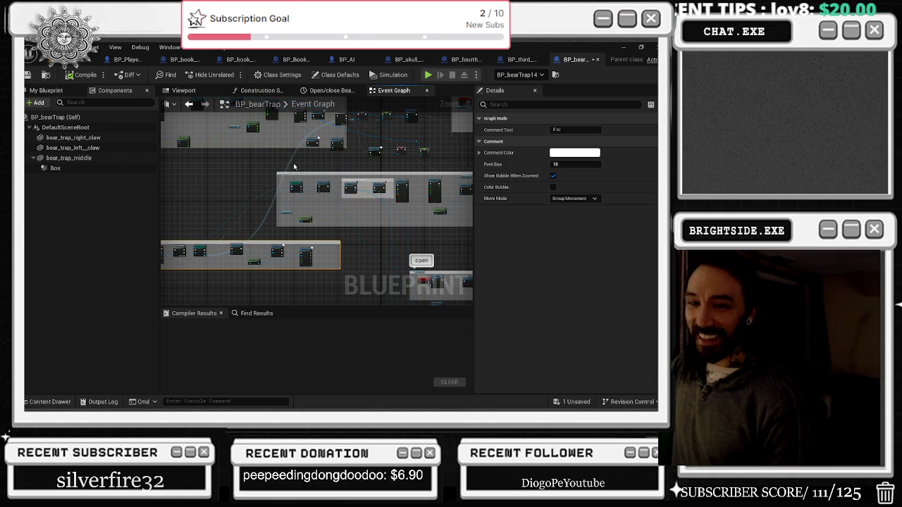
left_click_drag(251, 243, 300, 250)
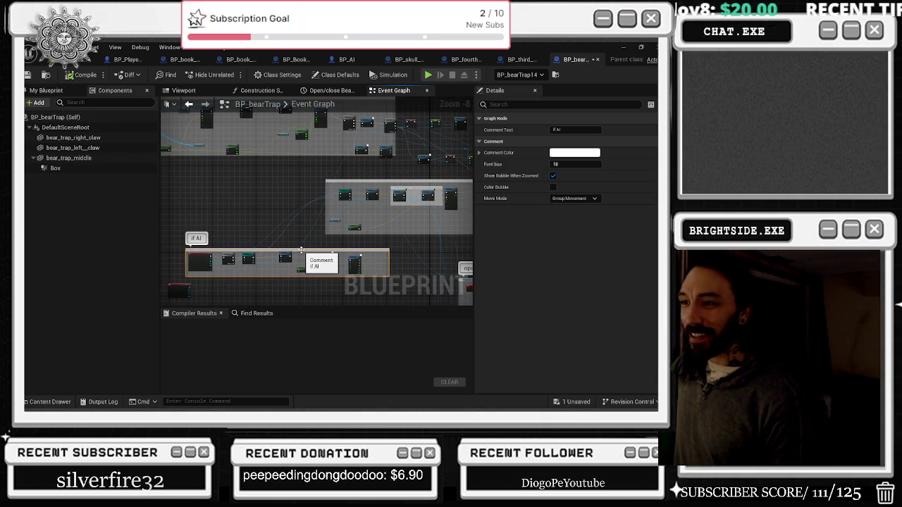
left_click_drag(300, 219, 362, 268)
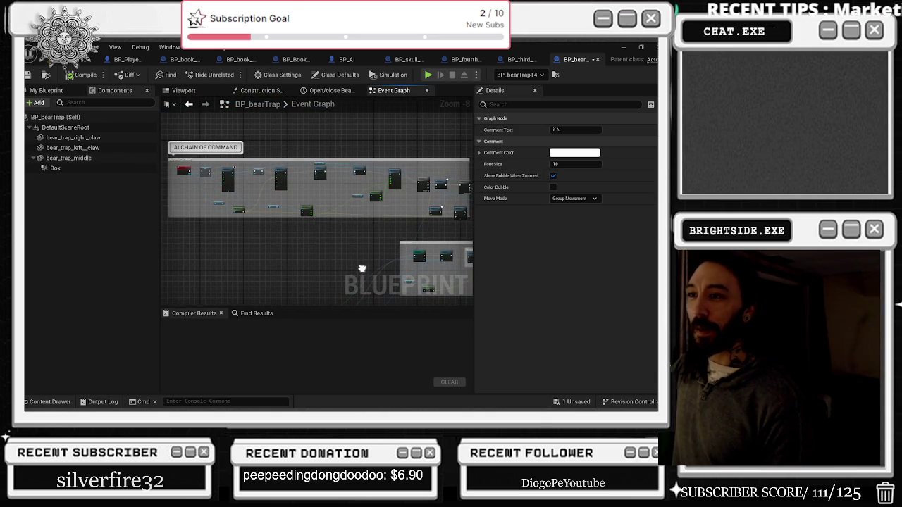
scroll(252, 181, "up", 2)
scroll(308, 230, "up", 1)
scroll(342, 223, "up", 1)
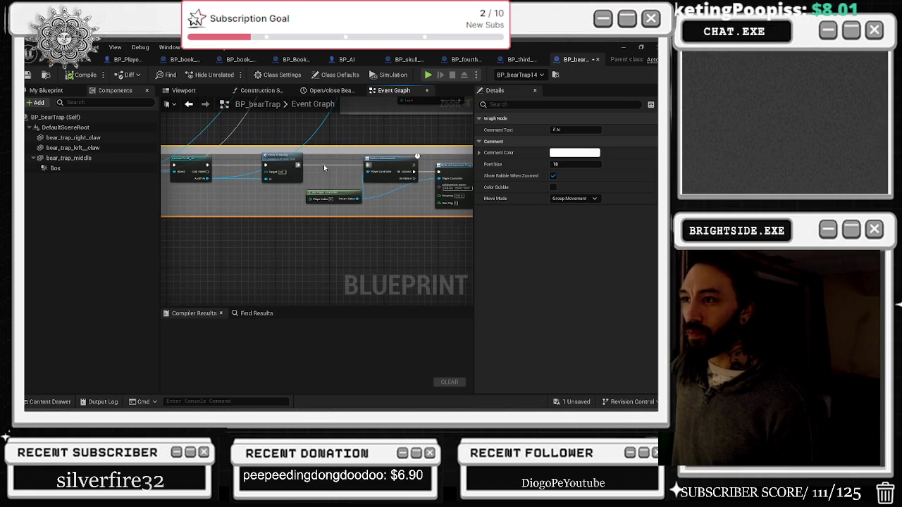
mouse_move(363, 177)
left_mouse_down()
mouse_move(348, 176)
mouse_move(437, 172)
mouse_move(309, 173)
mouse_move(453, 187)
mouse_move(362, 284)
mouse_move(363, 212)
mouse_move(301, 210)
left_mouse_up()
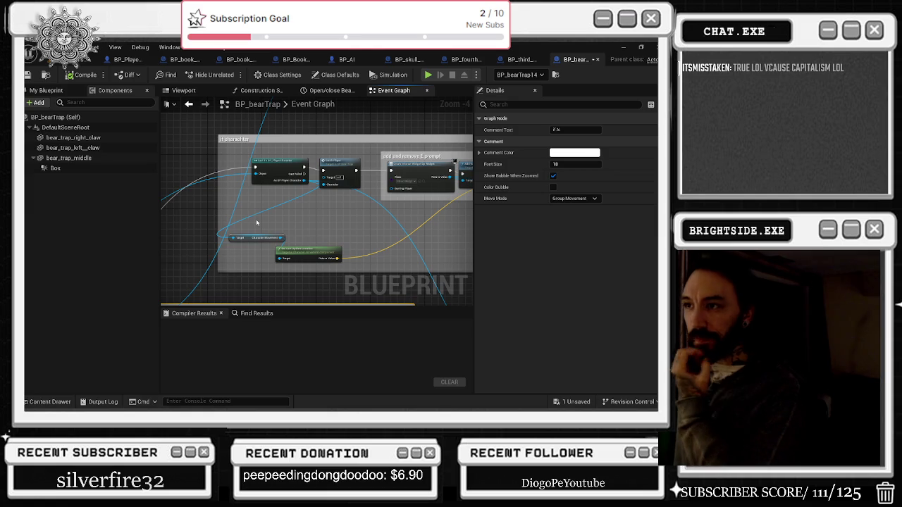
left_click_drag(201, 229, 374, 137)
scroll(311, 203, "up", 1)
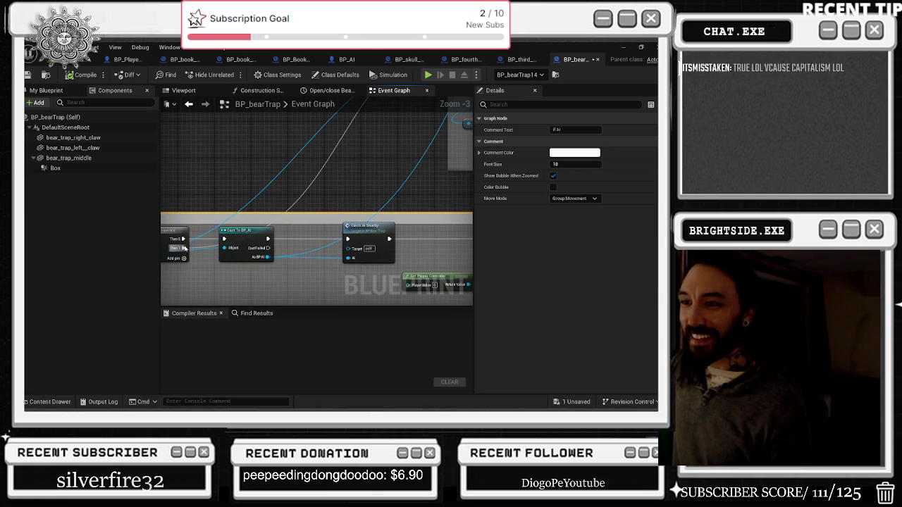
left_click(275, 274)
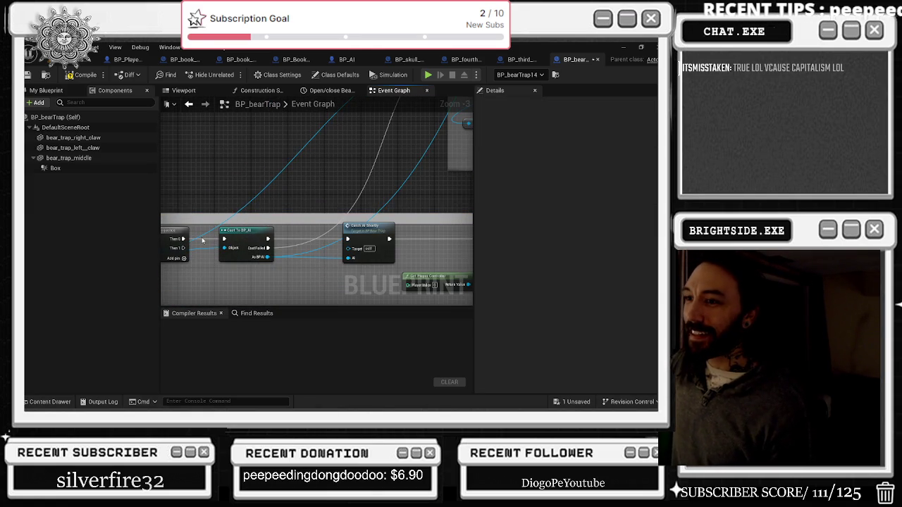
left_click_drag(171, 239, 259, 237)
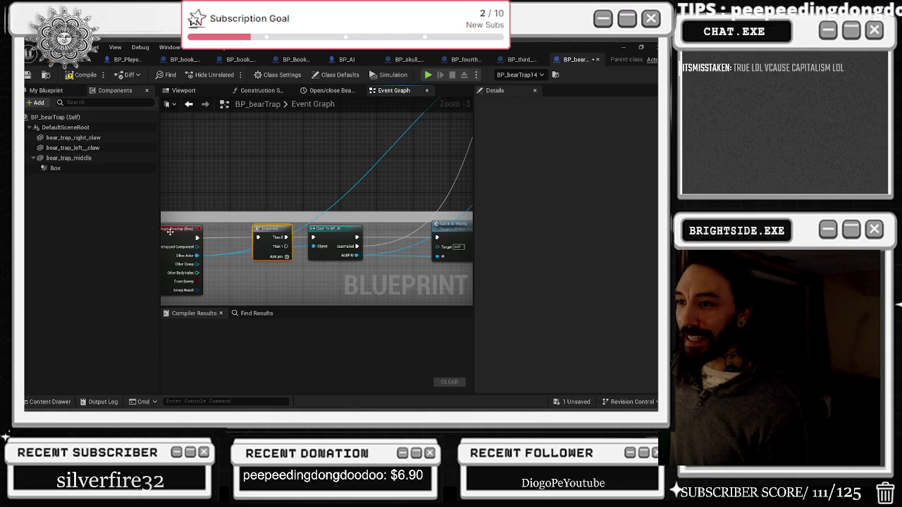
left_click(209, 235)
mouse_move(208, 235)
left_mouse_down()
mouse_move(215, 199)
mouse_move(161, 222)
left_mouse_up()
mouse_move(401, 188)
left_mouse_down()
mouse_move(302, 228)
mouse_move(255, 236)
left_mouse_up()
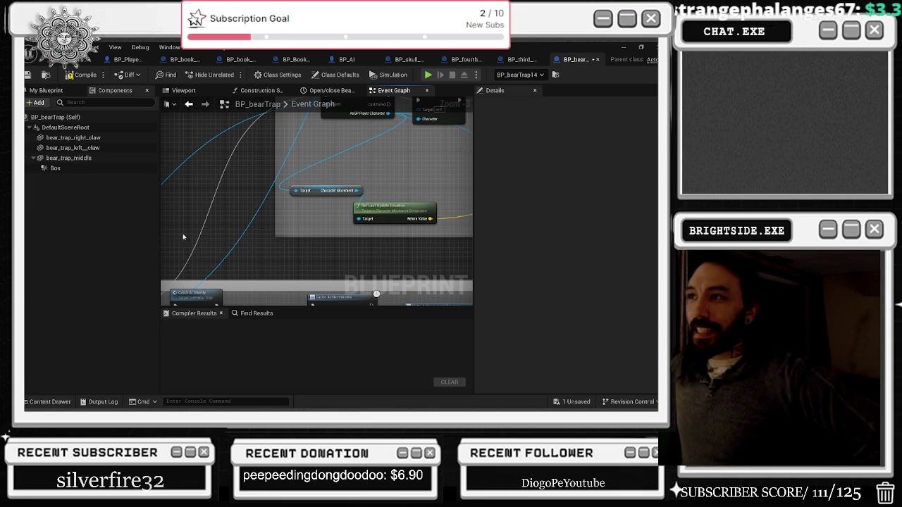
- Drag the Character Movement and Get Last Update Location nodes individually to the right
left_click_drag(316, 190, 401, 193)
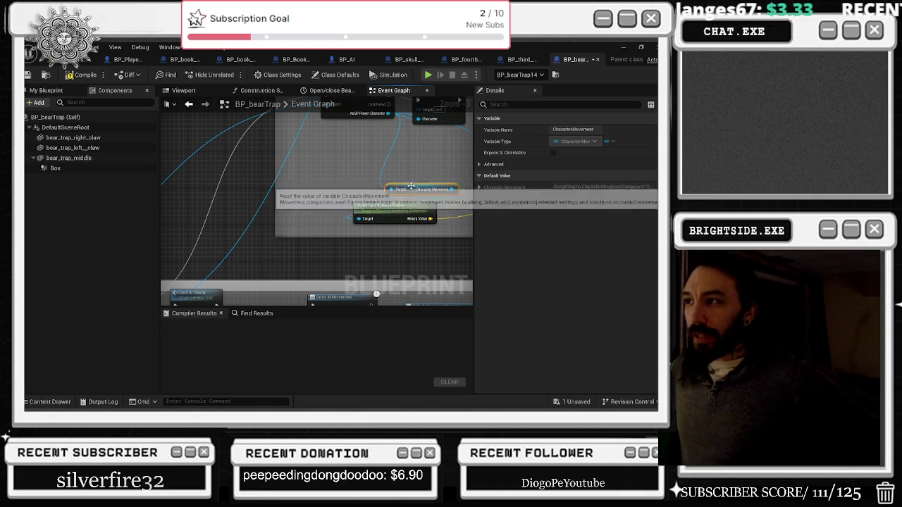
left_click(327, 220)
left_click_drag(326, 218, 390, 223)
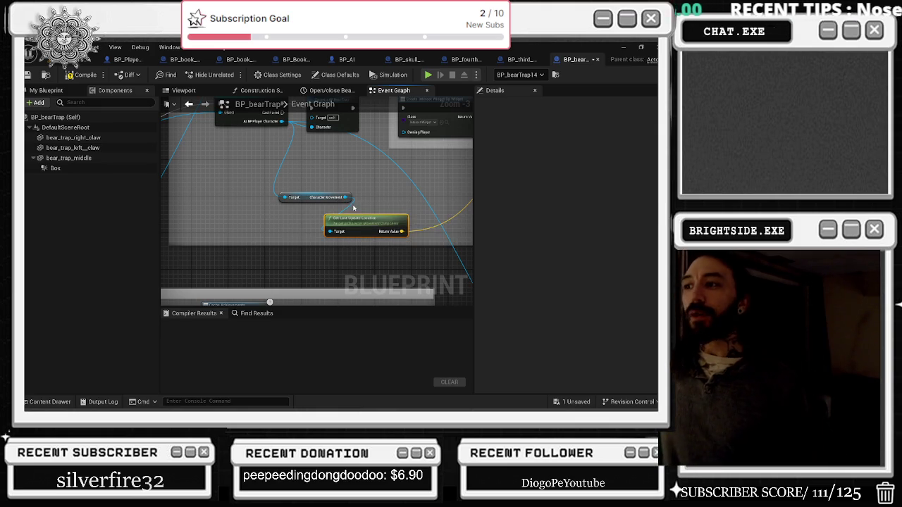
left_click_drag(358, 218, 398, 219)
mouse_move(339, 179)
left_mouse_down()
mouse_move(260, 153)
mouse_move(289, 192)
left_mouse_up()
- Move both movement nodes right as a pair and reposition the reroute node
left_click(223, 173)
left_click_drag(332, 261, 330, 256)
left_click_drag(296, 238, 365, 238)
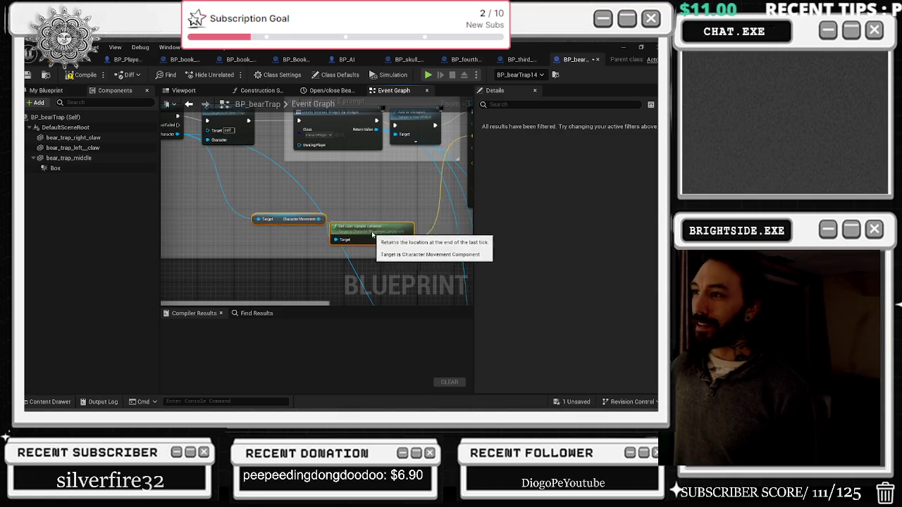
right_click(385, 223)
left_click(300, 174)
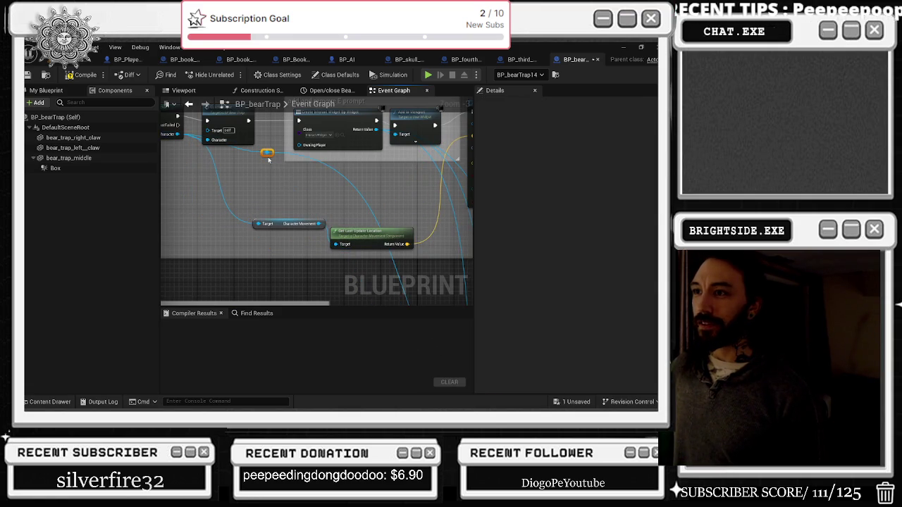
left_click_drag(250, 258, 257, 277)
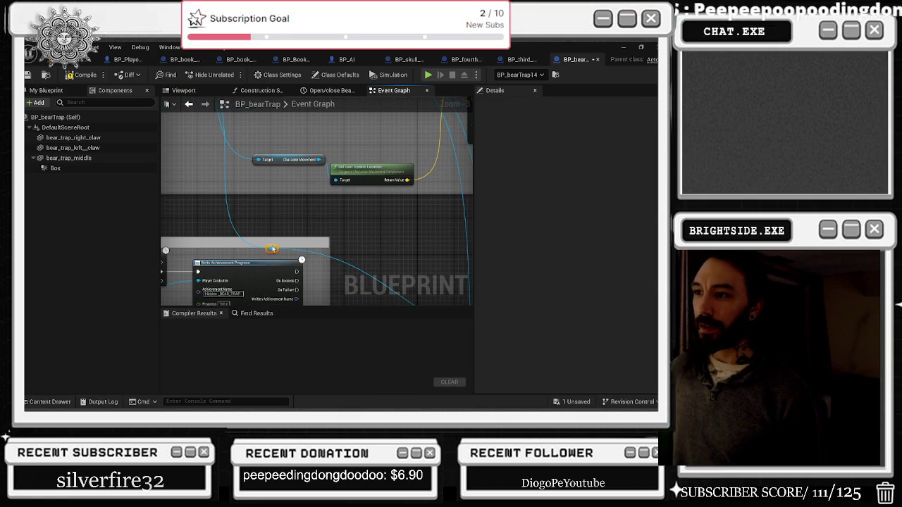
mouse_move(357, 236)
left_mouse_down()
mouse_move(409, 259)
mouse_move(367, 141)
mouse_move(324, 212)
mouse_move(314, 258)
left_mouse_up()
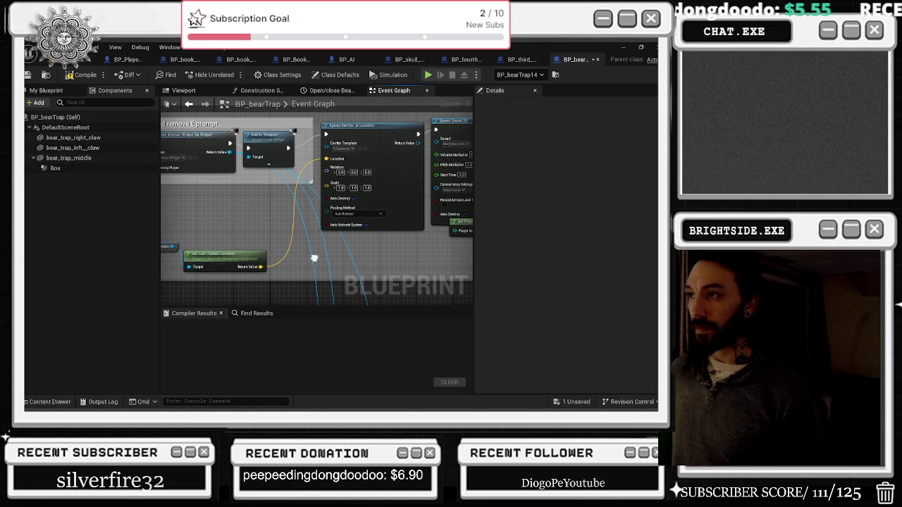
- Place Get Player Controller under Spawn Sound 2D and nudge the sound node down
left_click_drag(366, 172, 213, 221)
left_click_drag(444, 151, 198, 167)
left_click_drag(436, 171, 276, 171)
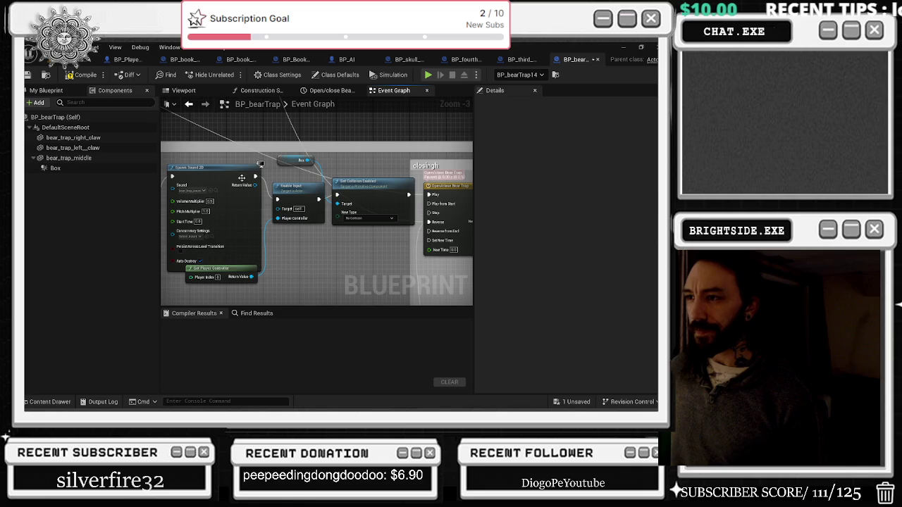
left_click_drag(309, 272, 344, 224)
left_click_drag(243, 227, 252, 252)
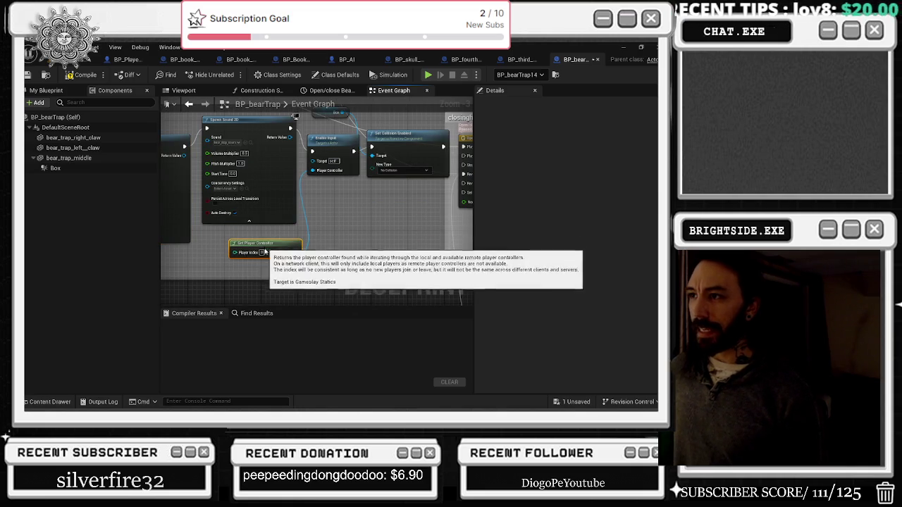
left_click_drag(274, 127, 269, 150)
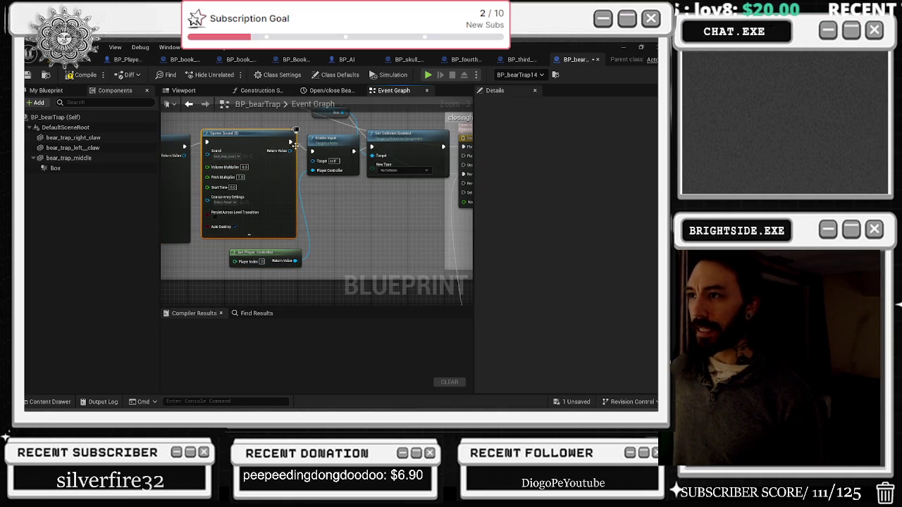
- Select Set Collision Enabled and the Box variable, then pan to the SET and Lerp nodes
left_click_drag(421, 132, 337, 154)
left_click(336, 159)
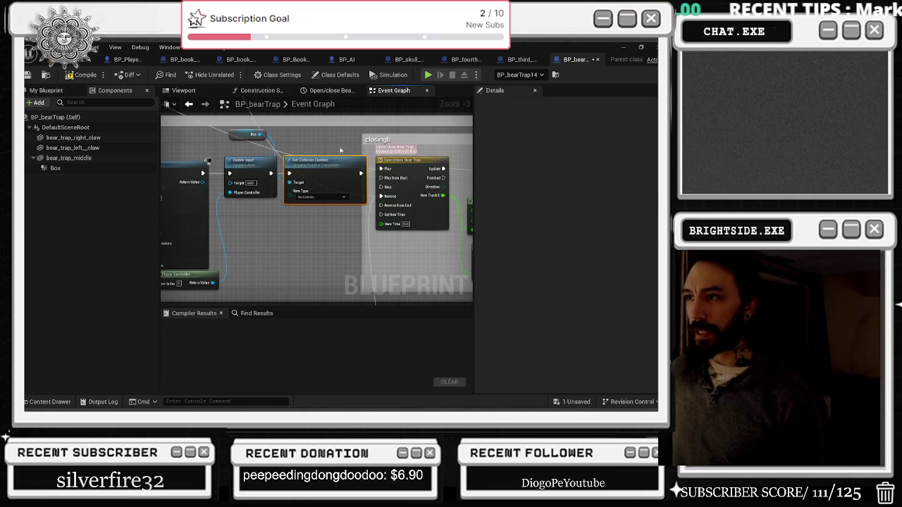
left_click(239, 133)
mouse_move(317, 142)
left_mouse_down()
mouse_move(300, 149)
mouse_move(361, 159)
left_mouse_up()
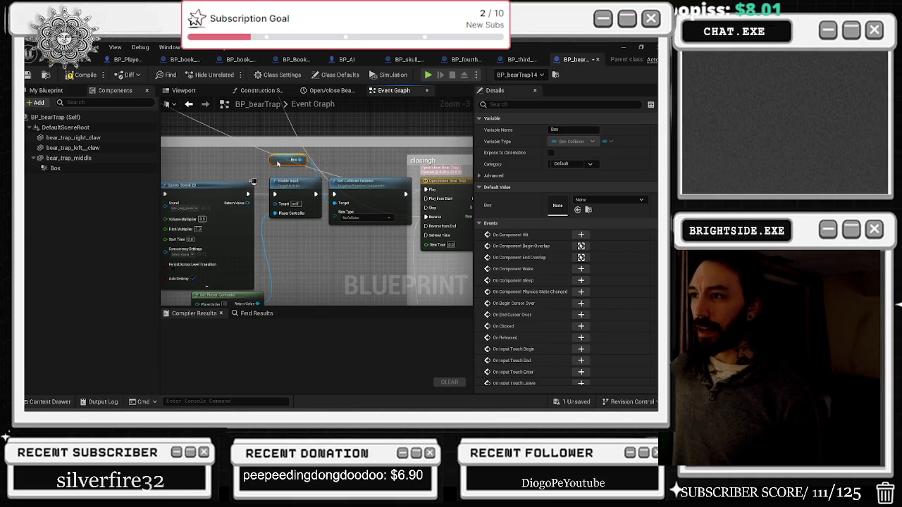
mouse_move(334, 168)
left_mouse_down()
mouse_move(465, 263)
mouse_move(394, 257)
mouse_move(227, 198)
left_mouse_up()
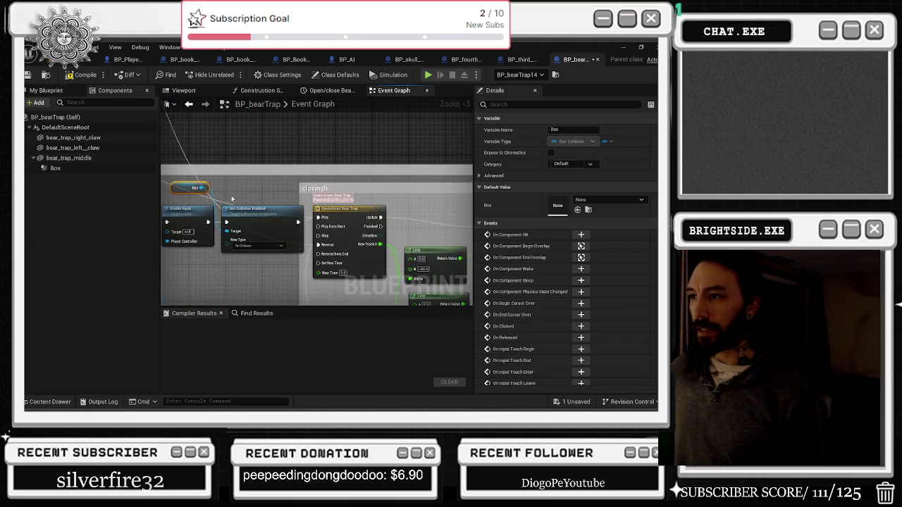
mouse_move(379, 188)
left_mouse_down()
mouse_move(335, 163)
mouse_move(440, 158)
left_mouse_up()
- Realign the Bear Trap Left Claw getter with its Set Relative Rotation node
left_click_drag(363, 182, 372, 187)
left_click(372, 181)
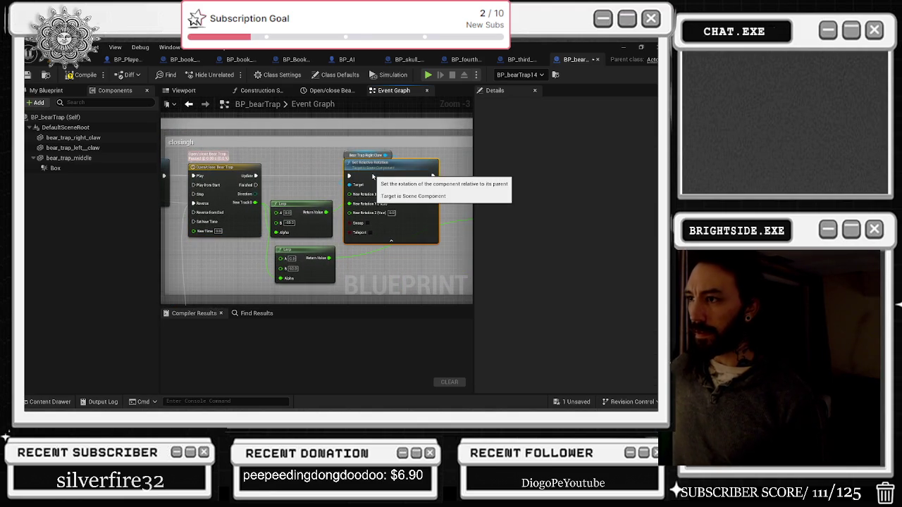
mouse_move(348, 153)
left_mouse_down()
mouse_move(297, 167)
mouse_move(262, 149)
left_mouse_up()
left_click(318, 164)
left_click_drag(302, 182, 297, 172)
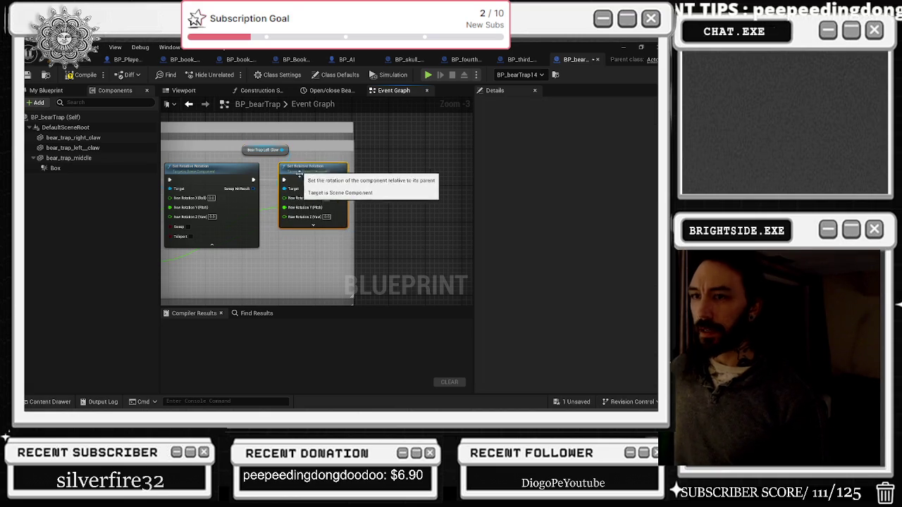
scroll(367, 225, "down", 3)
scroll(404, 258, "up", 2)
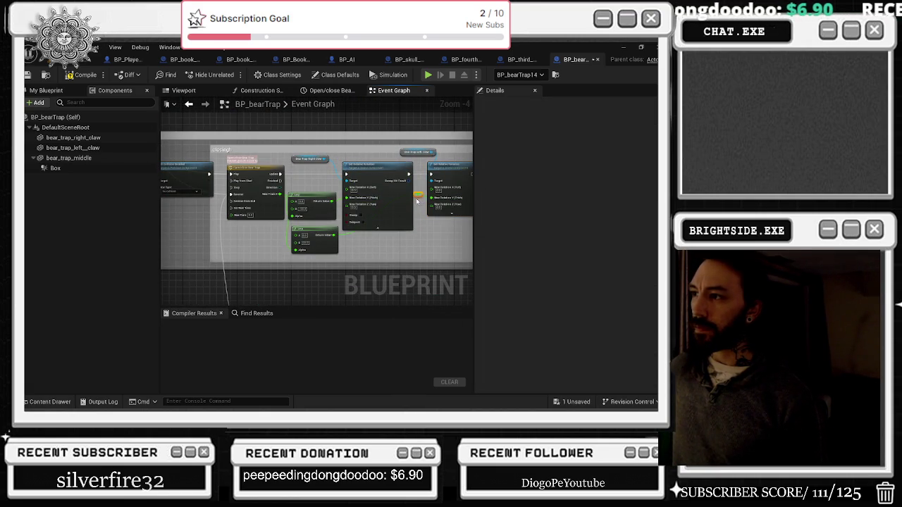
- Select the Open event and pull a new execution wire from the open nodes
left_click_drag(309, 176, 383, 222)
scroll(328, 222, "down", 4)
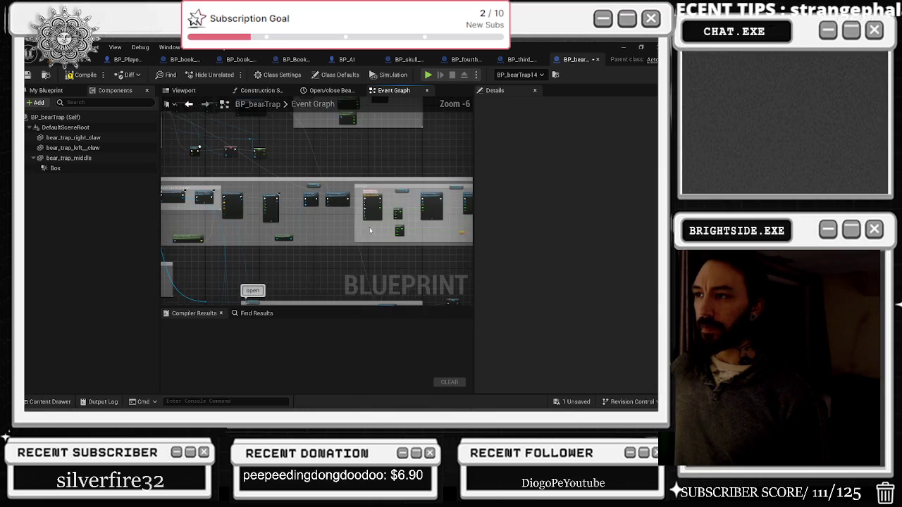
scroll(297, 228, "up", 6)
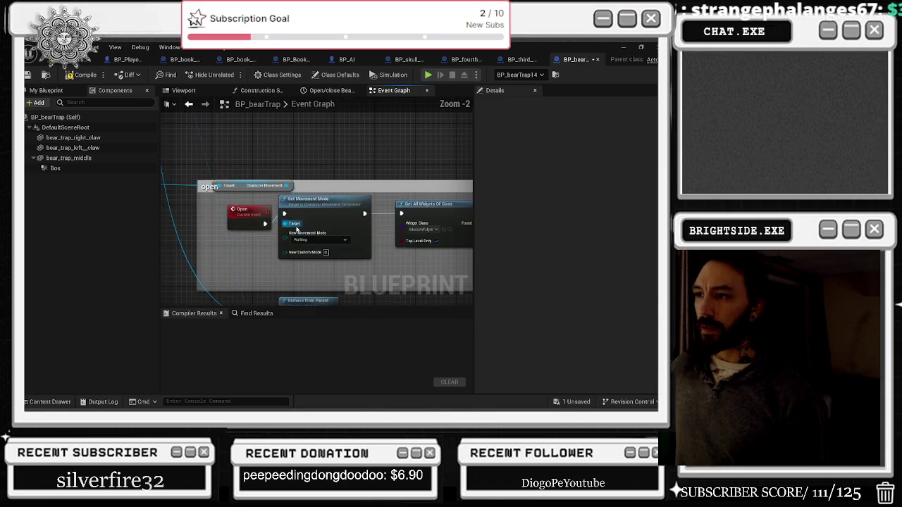
left_click(243, 211)
mouse_move(265, 224)
left_mouse_down()
mouse_move(437, 250)
mouse_move(465, 277)
mouse_move(222, 209)
mouse_move(191, 187)
left_mouse_up()
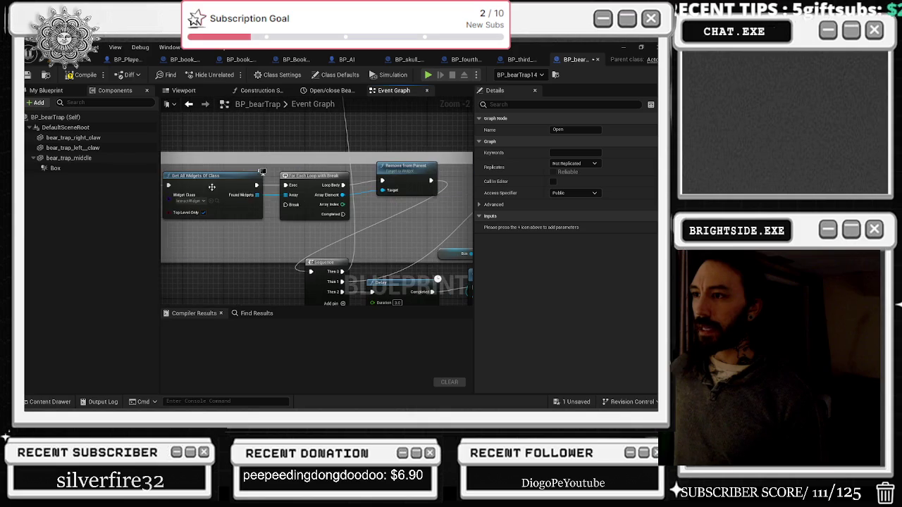
- Select Remove from Parent, Set Collision Enabled and the Hurt By Trap getter
left_click(408, 179)
scroll(255, 232, "down", 1)
mouse_move(361, 279)
left_mouse_down()
mouse_move(296, 247)
mouse_move(348, 224)
mouse_move(306, 153)
mouse_move(267, 132)
mouse_move(288, 194)
mouse_move(301, 200)
mouse_move(211, 183)
mouse_move(109, 190)
left_mouse_up()
left_click(272, 134)
left_click_drag(354, 198, 350, 198)
mouse_move(401, 230)
left_mouse_down()
mouse_move(353, 164)
mouse_move(303, 163)
mouse_move(310, 212)
mouse_move(313, 176)
mouse_move(304, 192)
left_mouse_up()
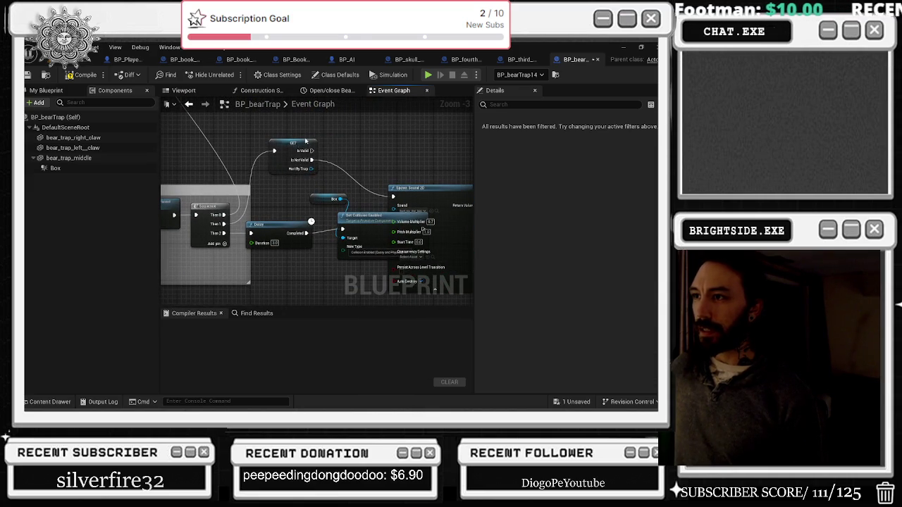
- Rearrange the Hurt By Trap GET, Spawn Sound 2D and SET nodes, shifting sound and SET right
left_click_drag(302, 155, 316, 141)
left_click_drag(422, 190, 381, 131)
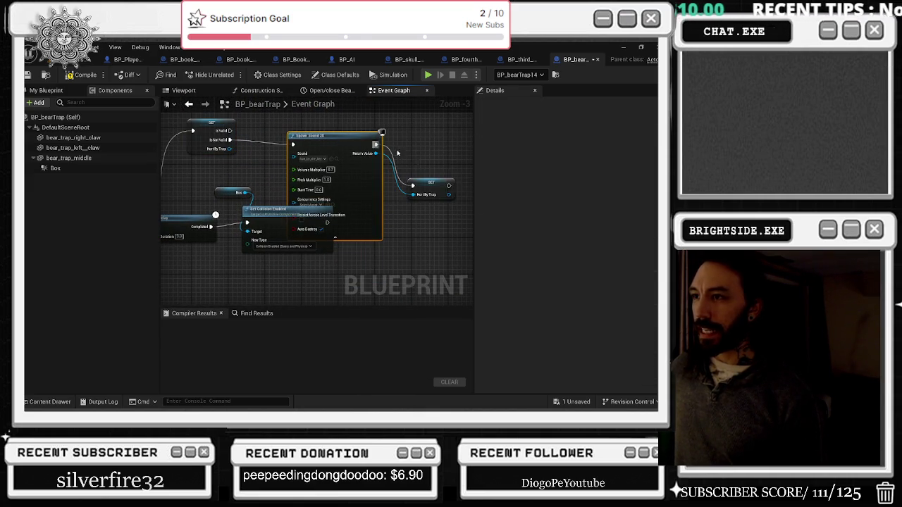
left_click_drag(446, 182, 435, 146)
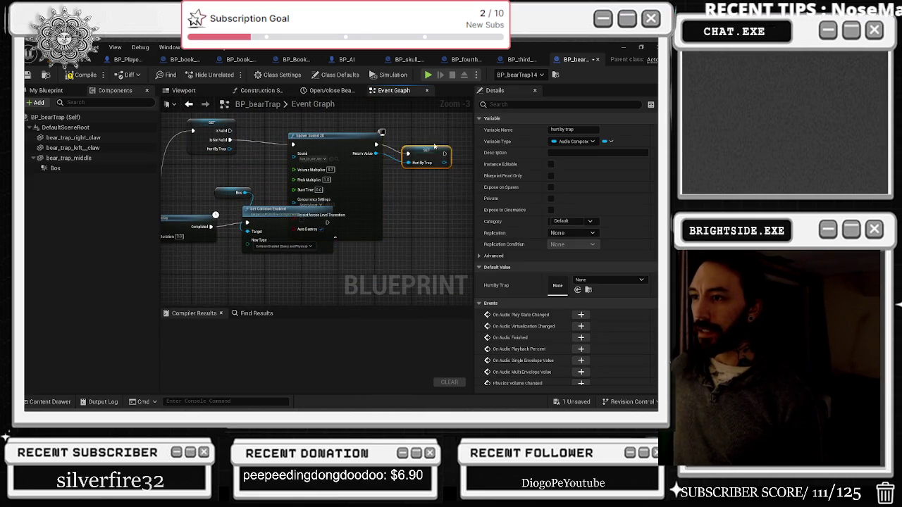
left_click(328, 142, "ctrl")
mouse_move(426, 141)
left_mouse_down()
mouse_move(466, 143)
mouse_move(567, 117)
left_mouse_up()
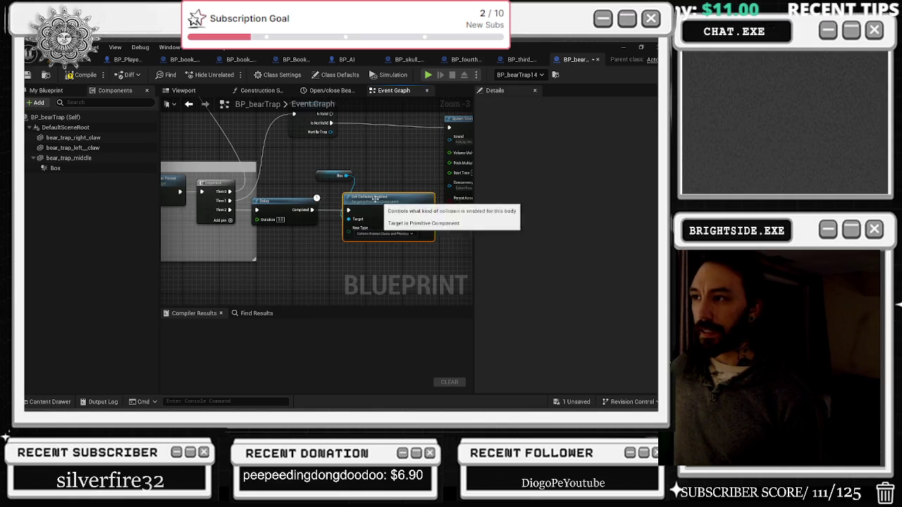
scroll(379, 202, "down", 5)
- Enlarge the open comment box upward, rightward and downward around the moved nodes
left_click_drag(312, 196, 382, 167)
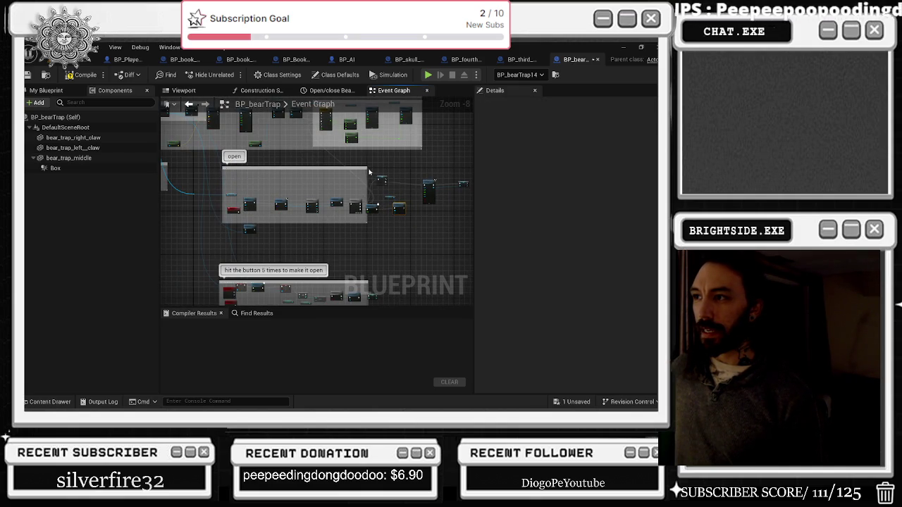
left_click(368, 172)
left_click_drag(451, 175, 545, 188)
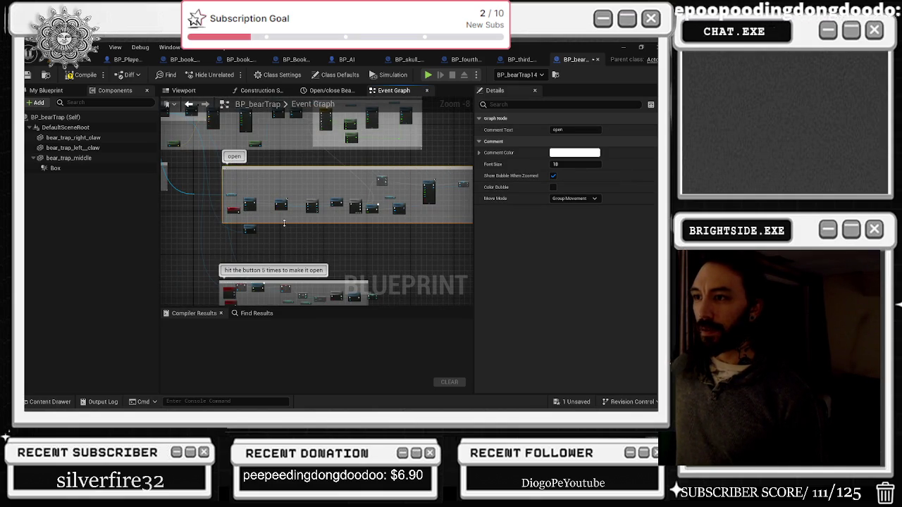
left_click_drag(284, 223, 261, 243)
scroll(256, 237, "up", 4)
- Delete the Remove from Viewport node and select the Open event
left_click_drag(208, 205, 271, 252)
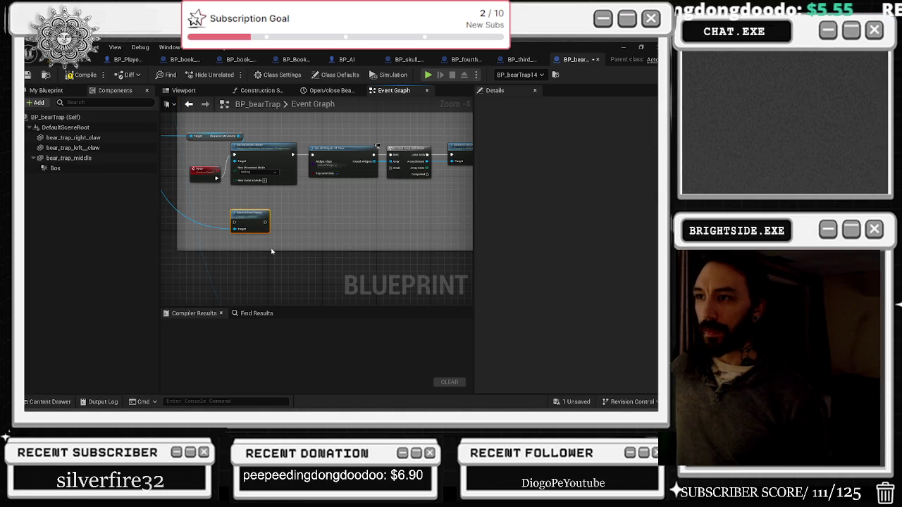
key("Delete")
left_click(205, 177)
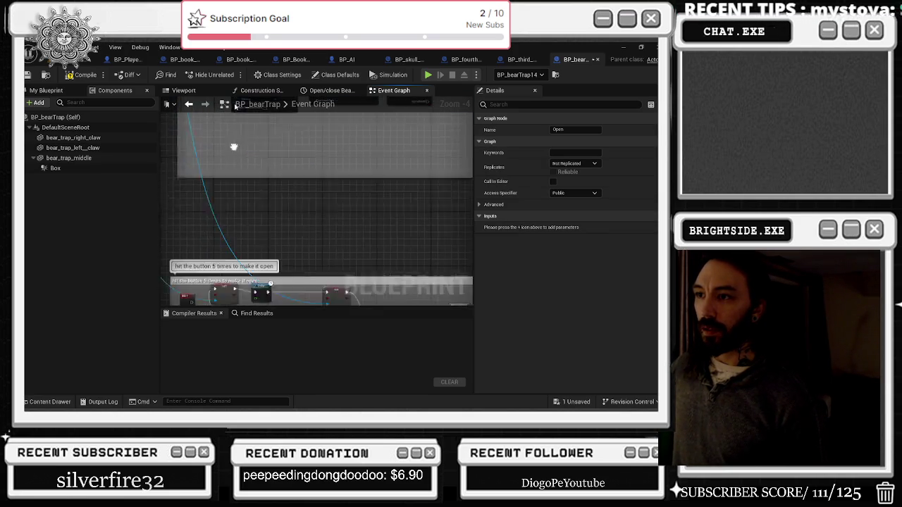
scroll(282, 204, "up", 3)
- Delete the E key event node and drop InputAction Interact into its place
left_click_drag(326, 193, 333, 204)
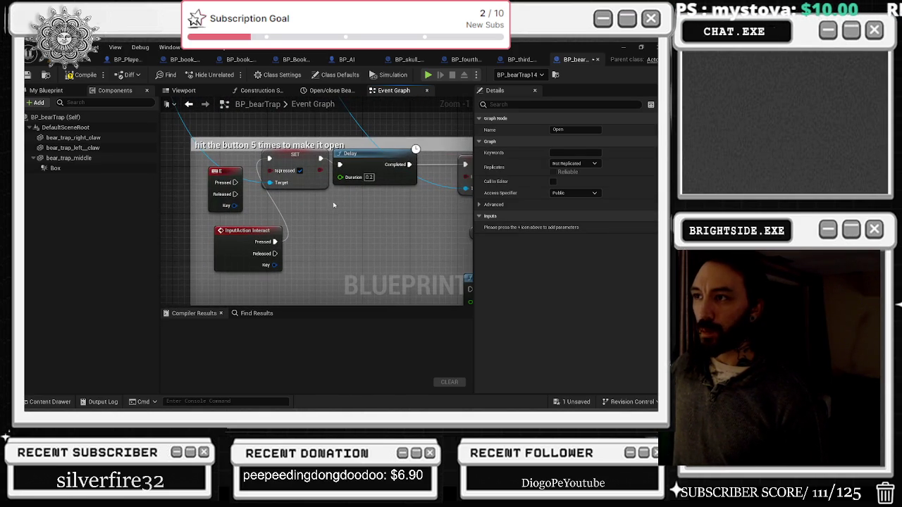
left_click_drag(278, 223, 343, 245)
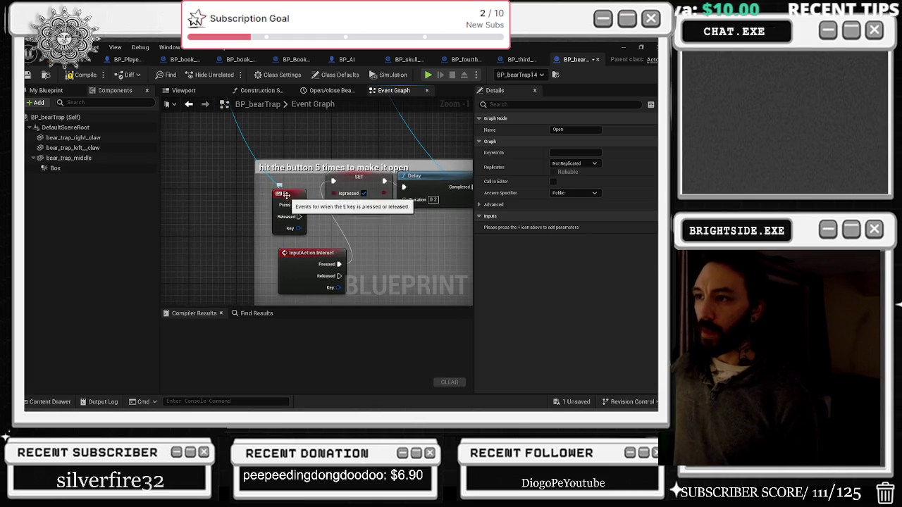
left_click_drag(289, 193, 186, 204)
key("Delete")
left_click_drag(303, 252, 237, 175)
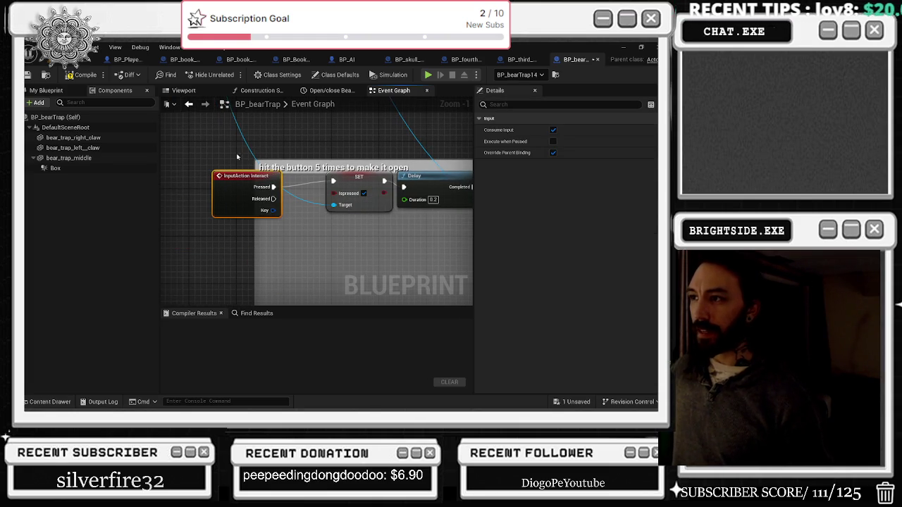
- Review the Delay, SET Impressed and Presses nodes that follow the new Interact event
left_click_drag(301, 195, 216, 155)
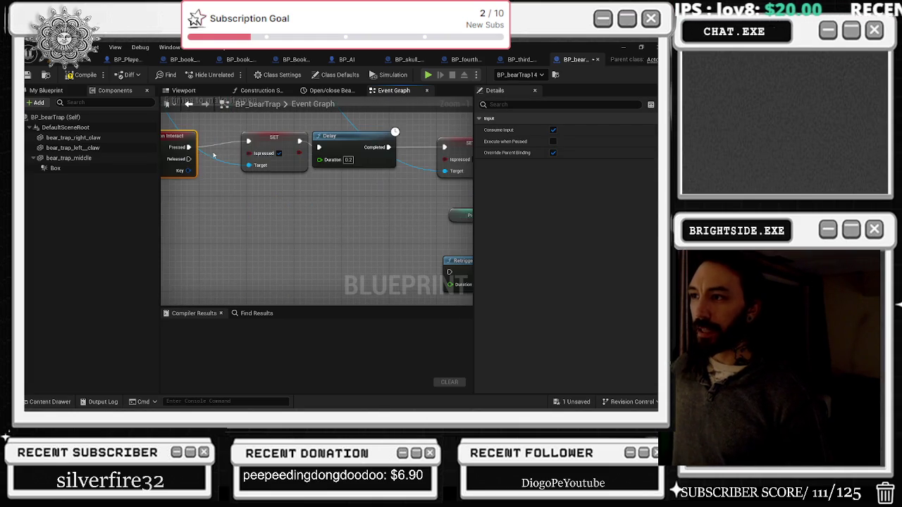
left_click(350, 137)
left_click_drag(451, 143, 338, 154)
left_click(338, 154)
left_click_drag(422, 200, 372, 185)
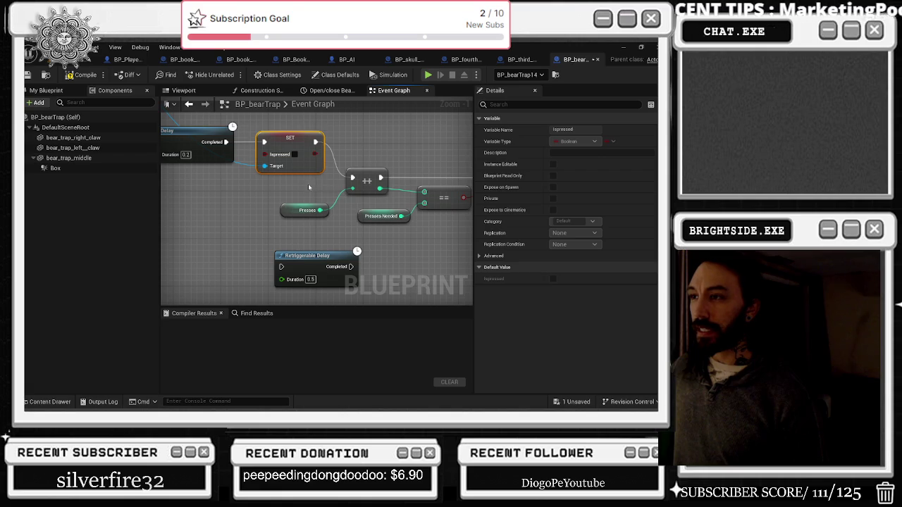
left_click(304, 210)
left_click_drag(314, 183, 447, 202)
left_click_drag(359, 192, 359, 193)
left_click_drag(425, 194, 288, 199)
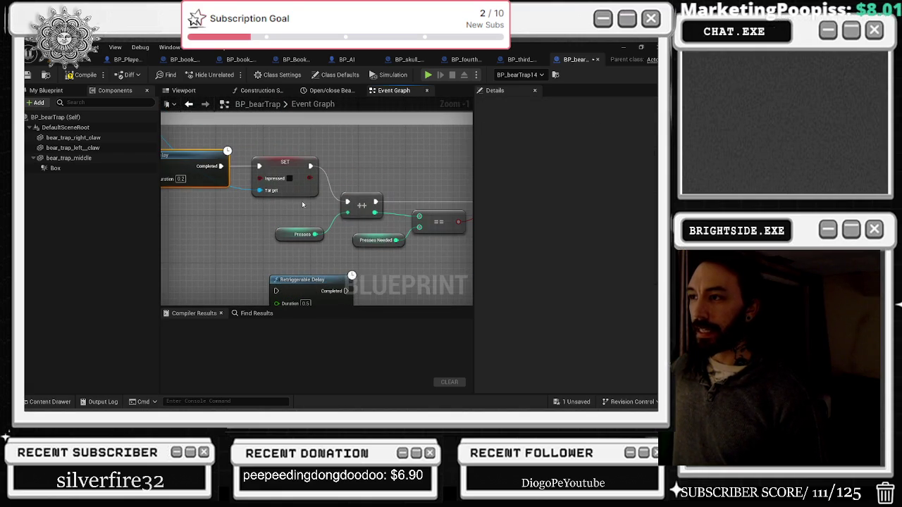
- Nudge the Branch node left beside the Presses comparison, then jump to the Open event chain
left_click_drag(388, 178, 324, 141)
left_click_drag(305, 216, 316, 224)
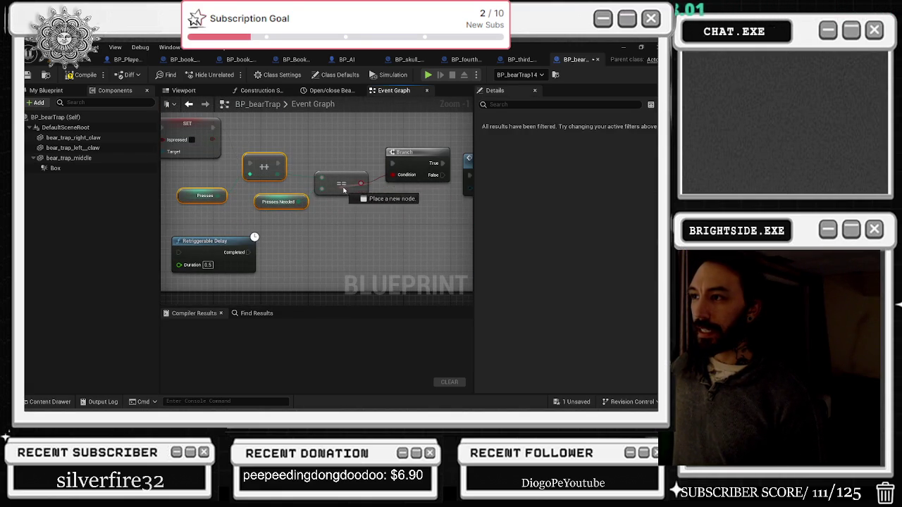
left_click_drag(343, 190, 327, 217)
mouse_move(392, 173)
left_mouse_down()
mouse_move(208, 167)
mouse_move(171, 147)
mouse_move(353, 185)
mouse_move(343, 197)
left_mouse_up()
double_click(423, 185)
scroll(397, 191, "down", 4)
- Move the Hurt By Trap variable and its nodes up in the Event Graph
mouse_move(305, 161)
left_mouse_down()
mouse_move(266, 143)
mouse_move(264, 113)
left_mouse_up()
mouse_move(205, 151)
left_mouse_down()
mouse_move(210, 124)
mouse_move(424, 169)
left_mouse_up()
scroll(347, 217, "down", 4)
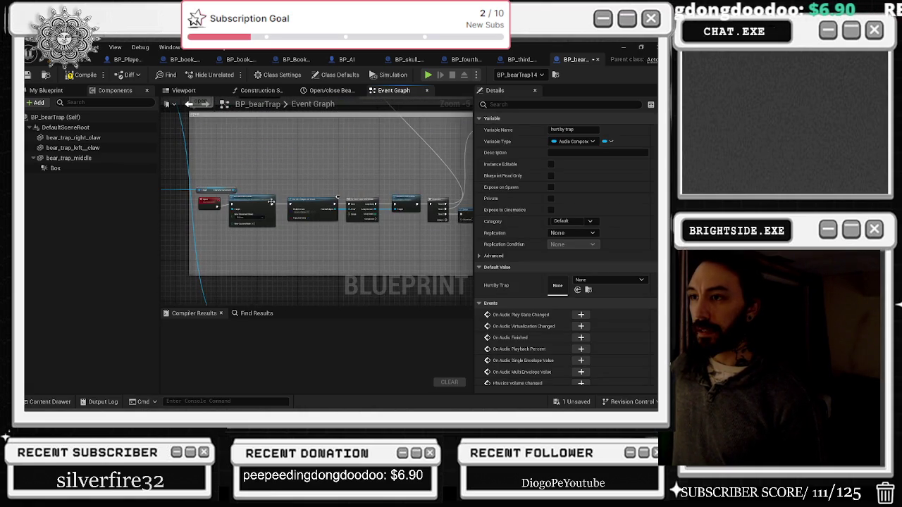
scroll(296, 186, "down", 3)
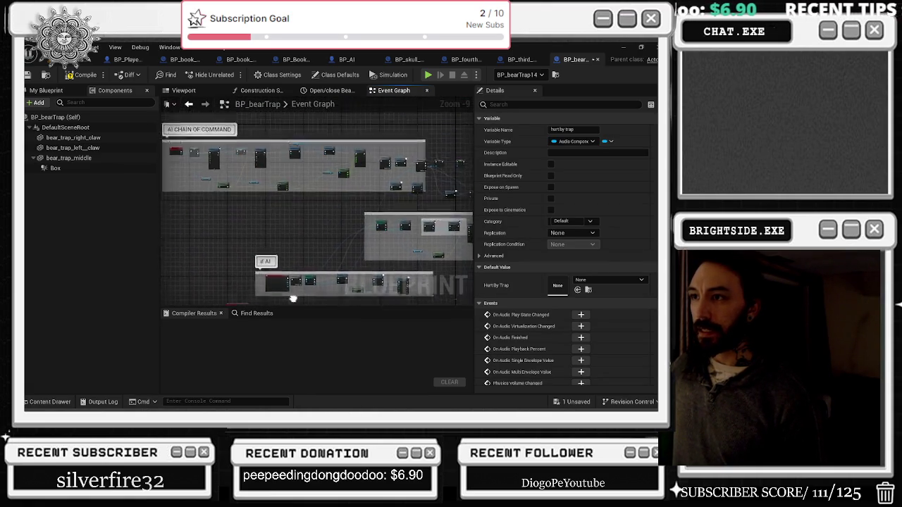
left_click_drag(369, 268, 221, 144)
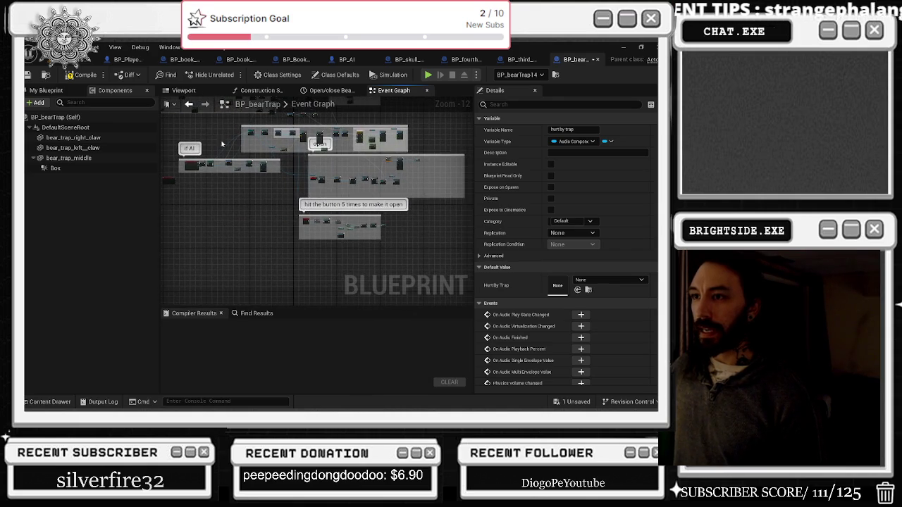
- Add an On Component End Overlap event for the Box and place it down-right
left_click(99, 168)
scroll(578, 253, "down", 10)
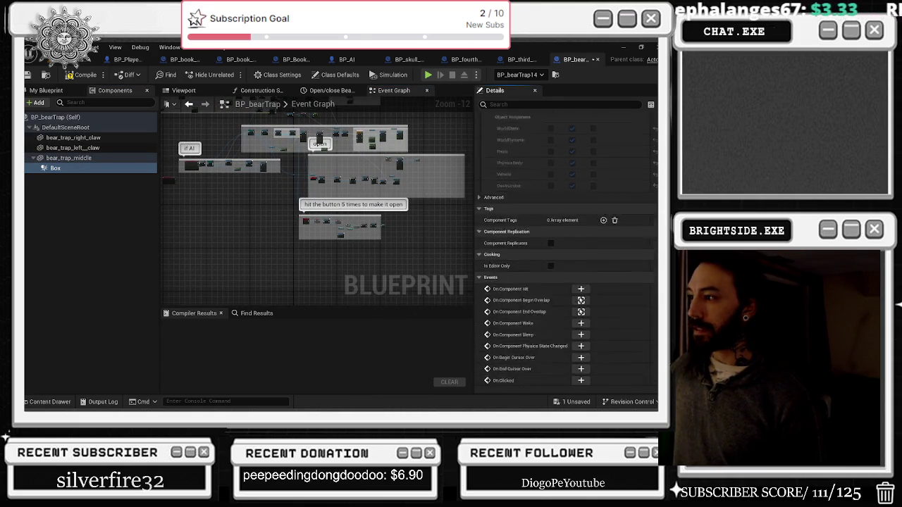
left_click(581, 264)
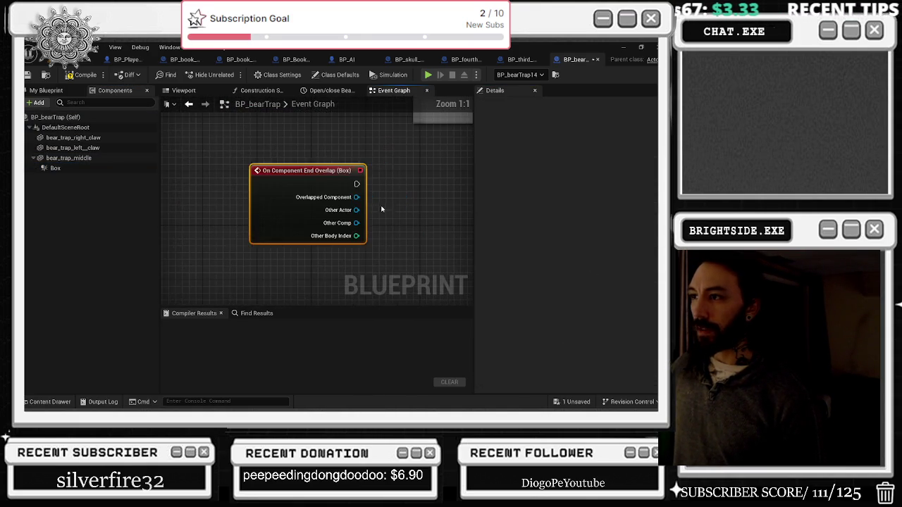
left_click_drag(208, 196, 327, 242)
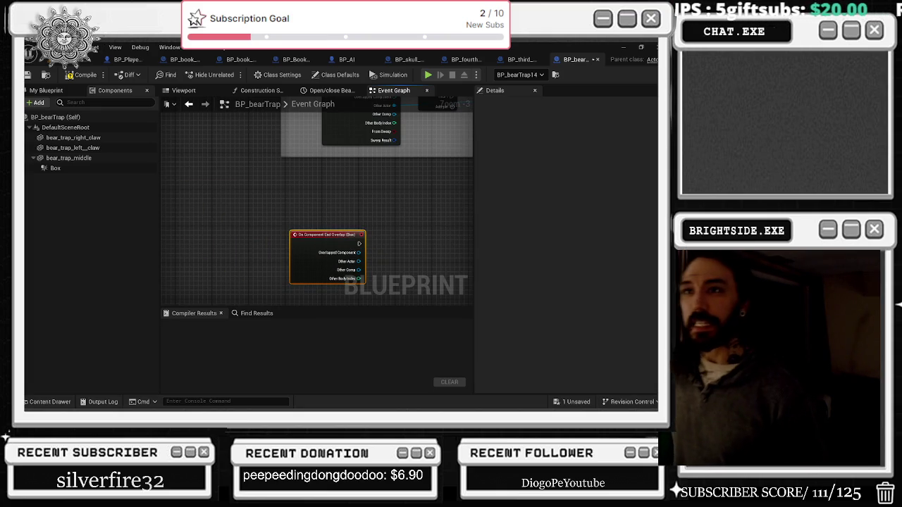
left_click(88, 60)
- Fly the viewport camera to the windmill building and open the BP_Just_Phonograph Blueprint
key("w")
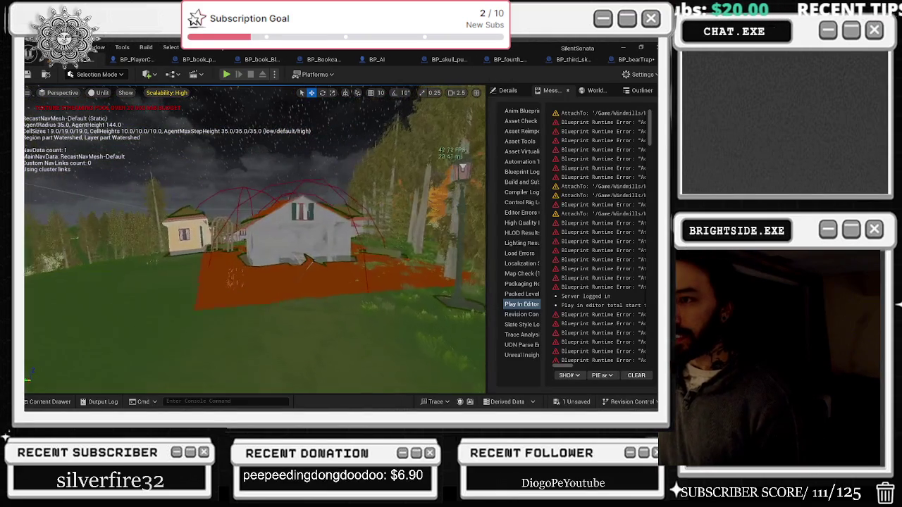
key("w")
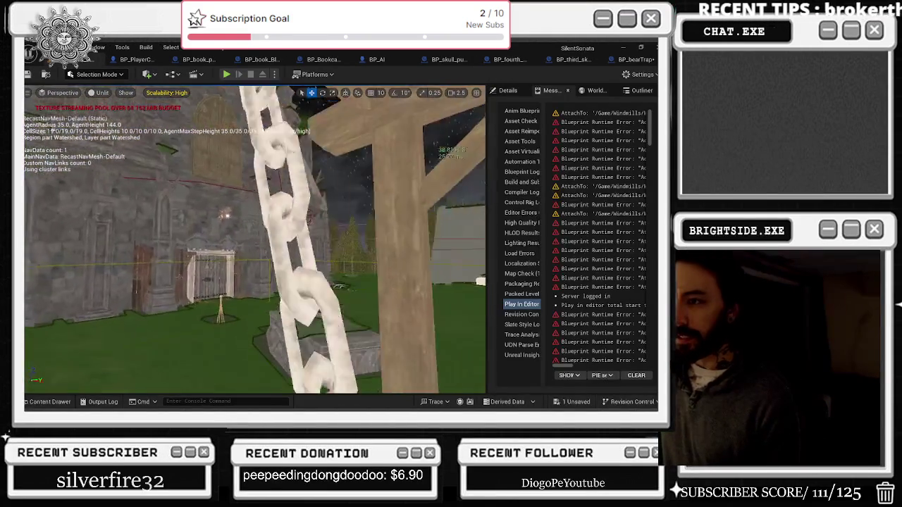
key("w")
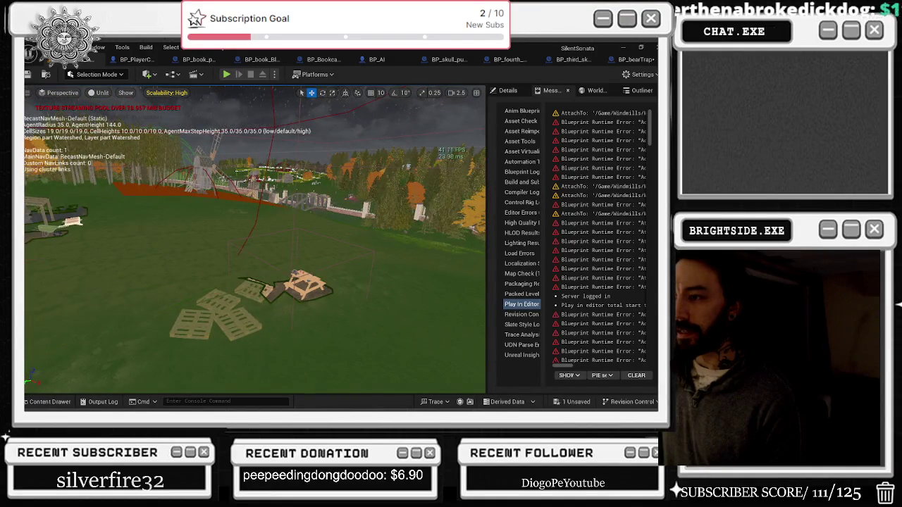
key("w")
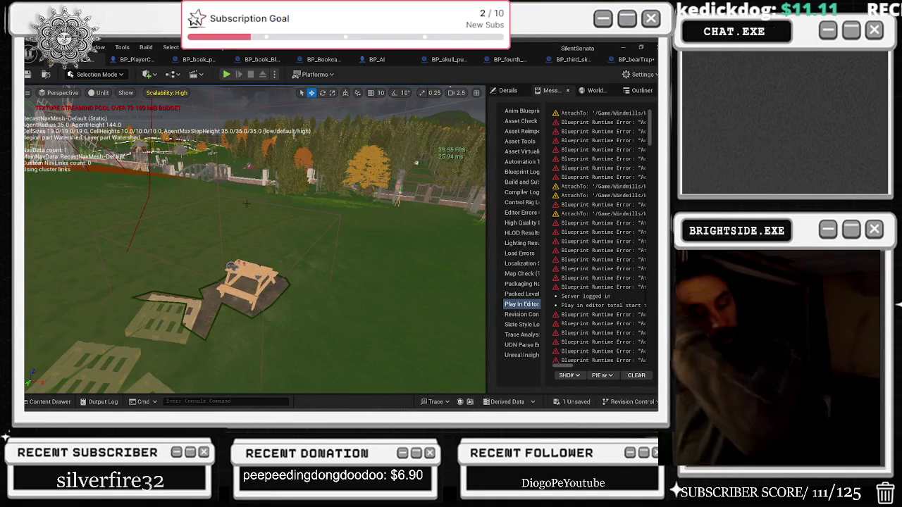
key("w")
key("w")
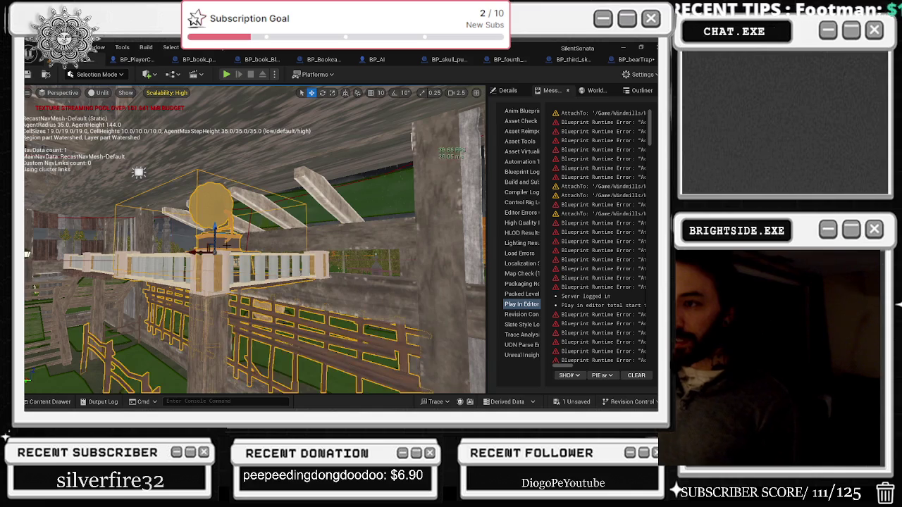
key("ctrl+e")
scroll(326, 252, "down", 8)
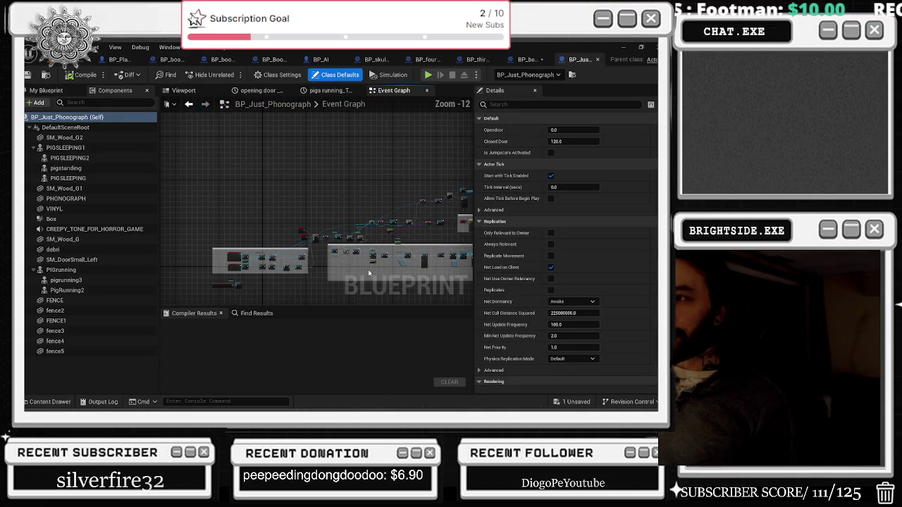
- Copy the phonograph's Cast, Get Player Controller and Disable Input nodes and paste them into BP_bearTrap
scroll(265, 209, "up", 7)
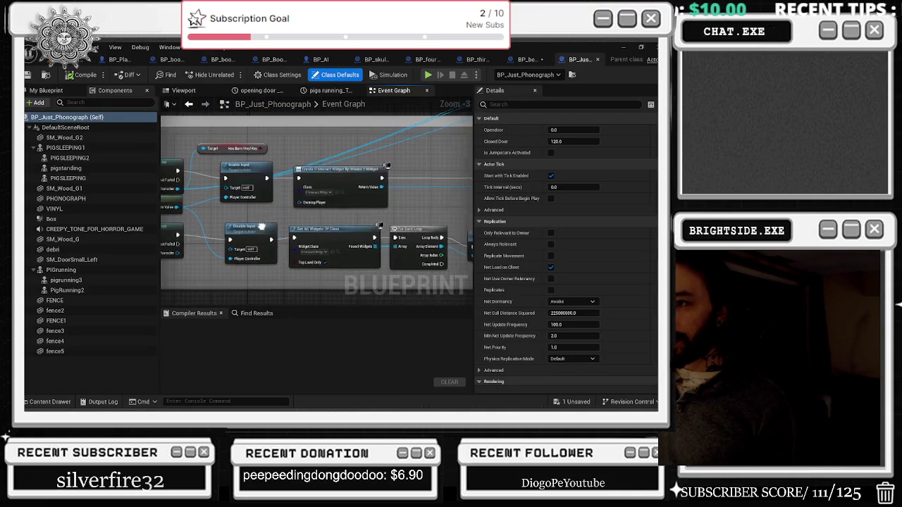
left_click_drag(265, 209, 273, 207)
left_click(204, 185)
left_click(308, 214, "ctrl")
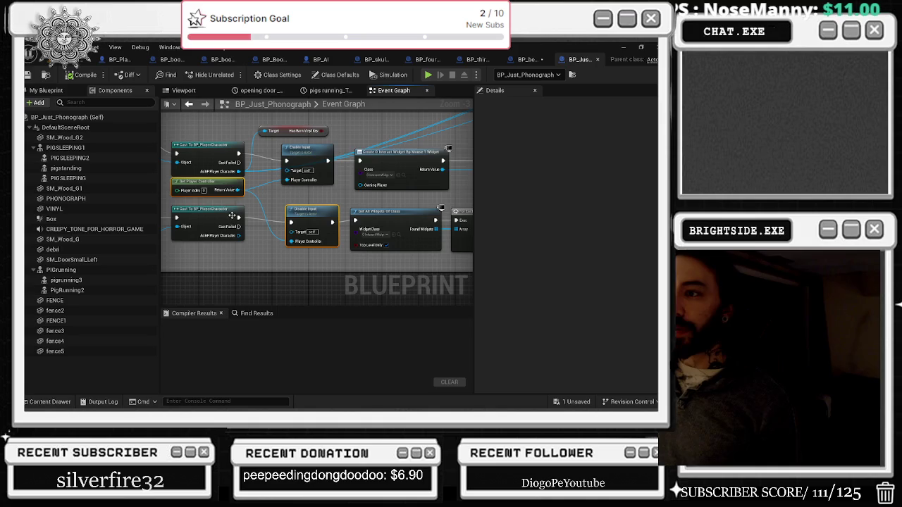
left_click_drag(173, 192, 213, 194)
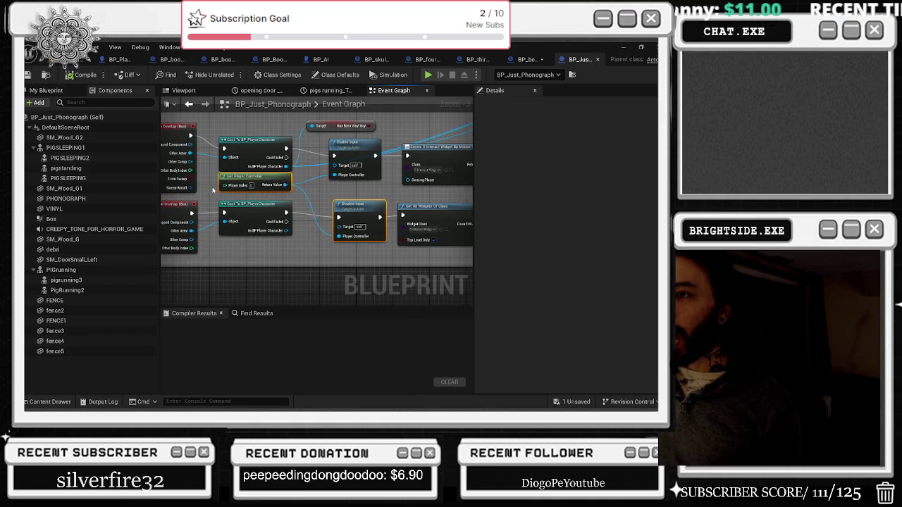
left_click_drag(354, 250, 354, 249)
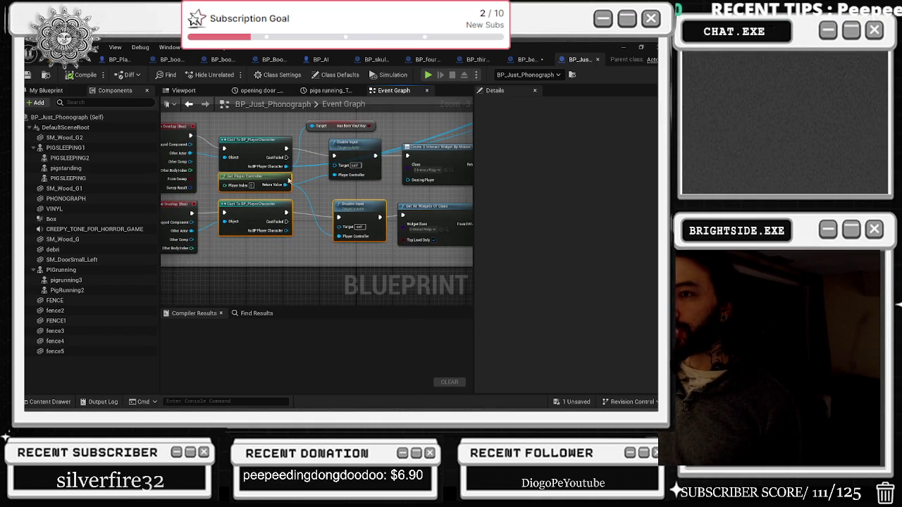
left_click(527, 59)
key("ctrl+v")
- Connect the End Overlap event's Other Actor pin to the Cast node's Object input
left_click_drag(232, 171, 232, 184)
left_click_drag(262, 210, 295, 201)
left_click_drag(276, 168, 290, 167)
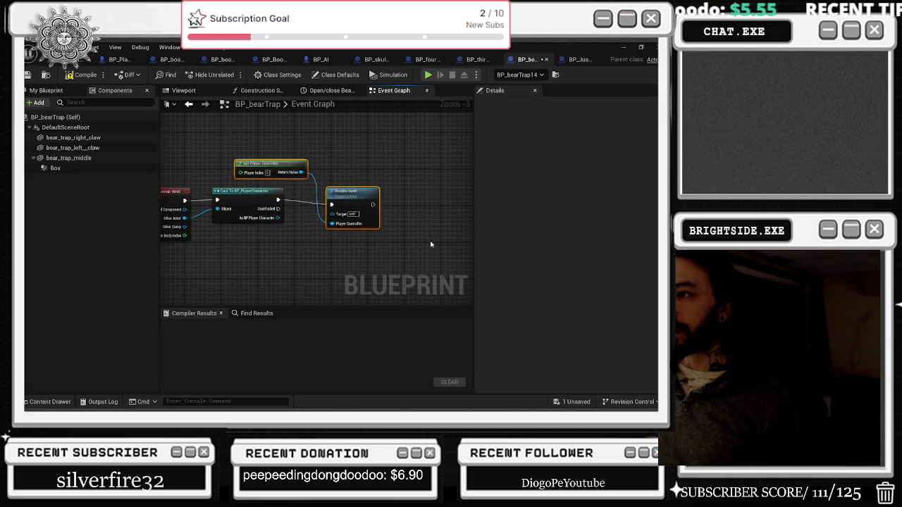
scroll(429, 244, "down", 6)
mouse_move(266, 209)
left_mouse_down()
mouse_move(336, 201)
mouse_move(347, 146)
left_mouse_up()
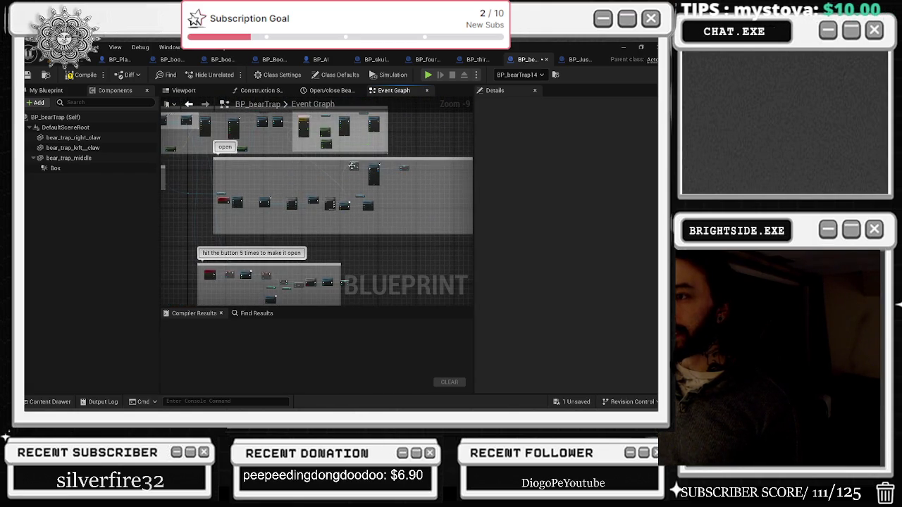
scroll(221, 192, "up", 6)
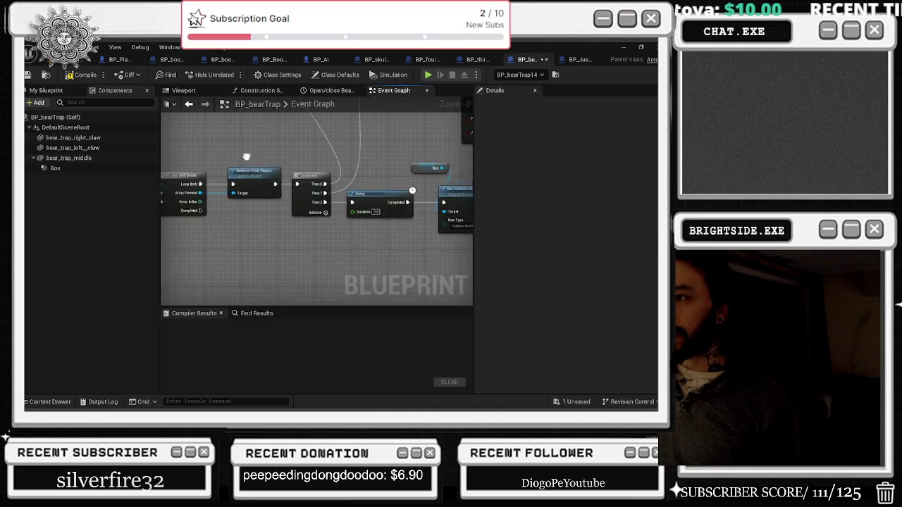
mouse_move(246, 156)
left_mouse_down()
mouse_move(346, 222)
mouse_move(386, 235)
mouse_move(218, 217)
left_mouse_up()
- Move Disable Input up, shift Create Interact Widget left, and nudge Add to Viewport right
mouse_move(405, 259)
left_mouse_down()
mouse_move(301, 207)
mouse_move(241, 238)
left_mouse_up()
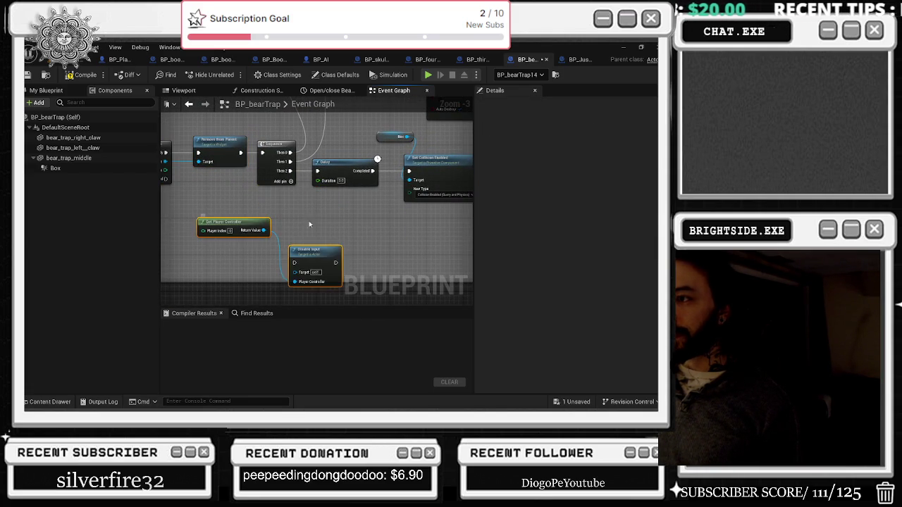
left_click_drag(330, 256, 348, 229)
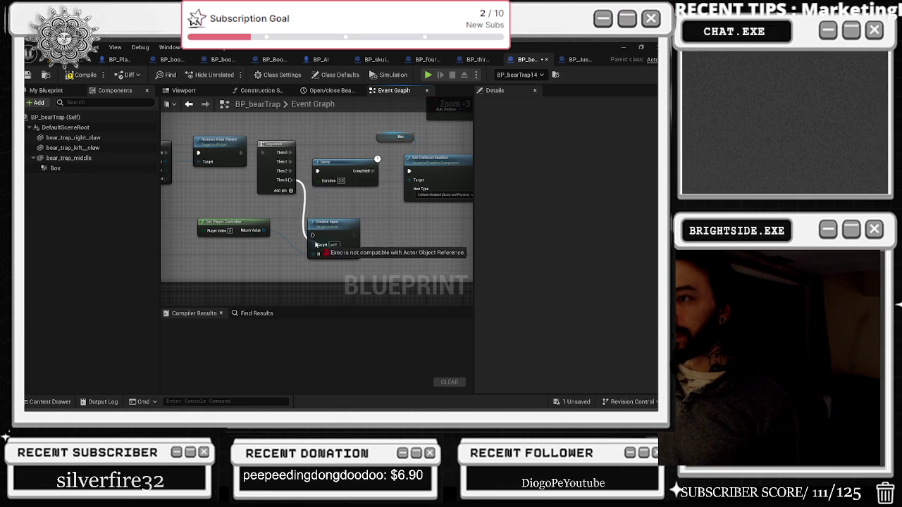
scroll(317, 241, "down", 4)
scroll(382, 251, "up", 5)
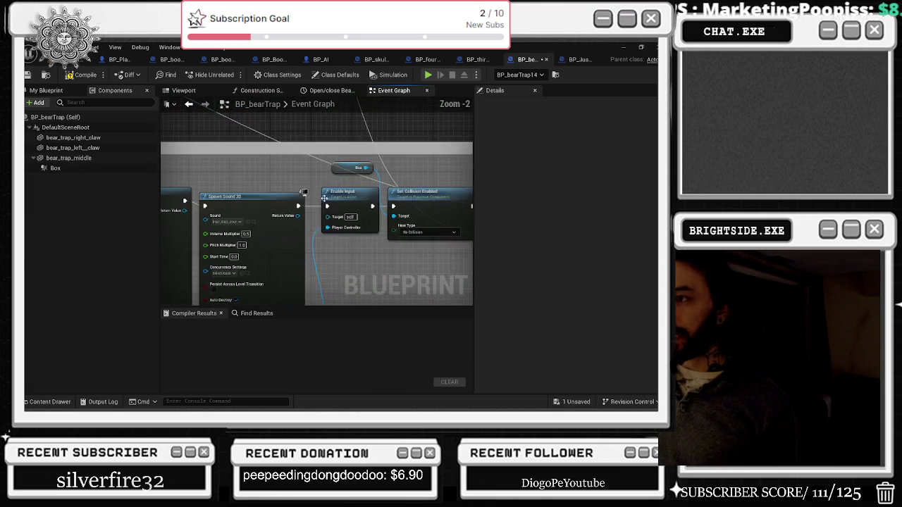
mouse_move(284, 245)
left_mouse_down()
mouse_move(412, 224)
mouse_move(328, 165)
mouse_move(238, 155)
left_mouse_up()
left_click_drag(349, 169, 184, 172)
left_click_drag(268, 169, 311, 153)
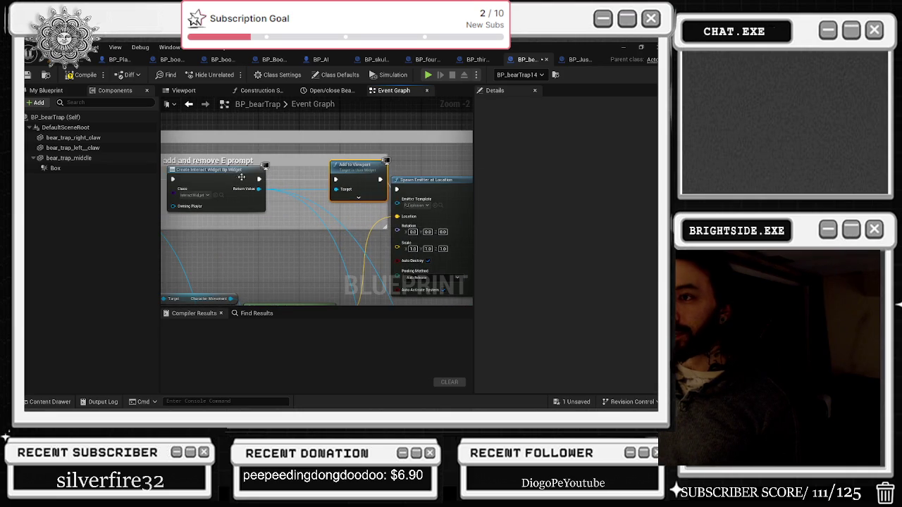
mouse_move(252, 181)
left_mouse_down()
mouse_move(304, 175)
mouse_move(323, 219)
mouse_move(325, 206)
left_mouse_up()
- Promote the widget's Return Value to an 'interact widget' variable and wire it into Add to Viewport's Target
right_click(305, 176)
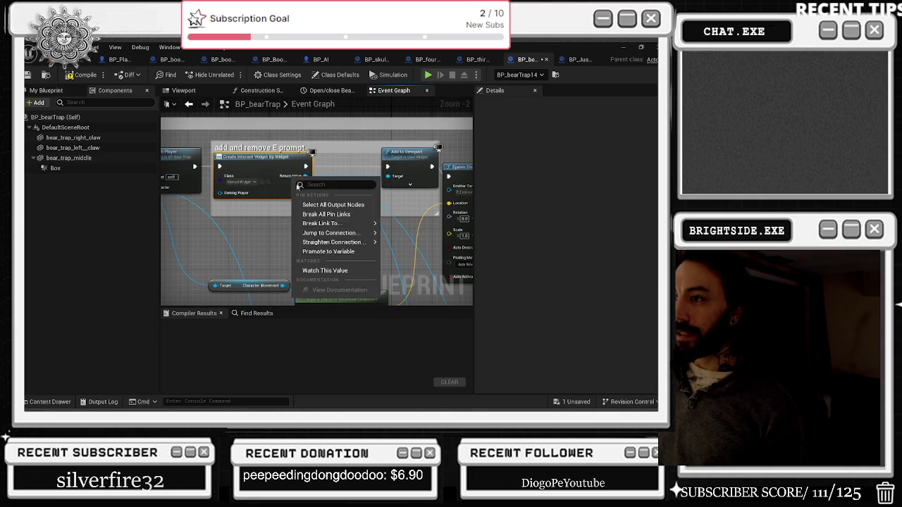
left_click(314, 252)
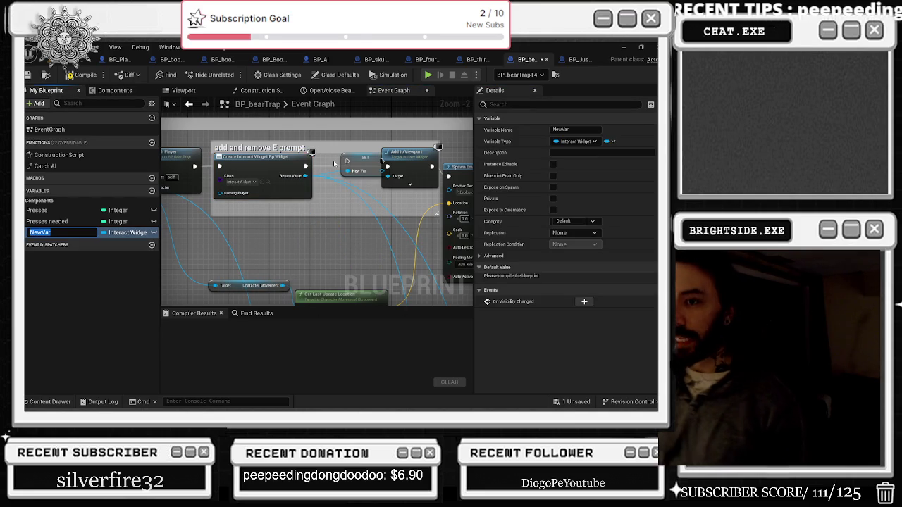
type("I")
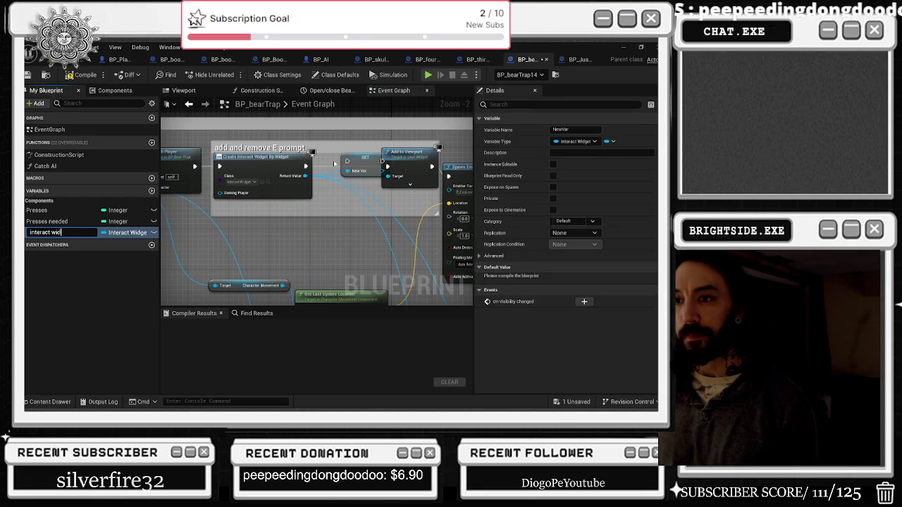
key("Return")
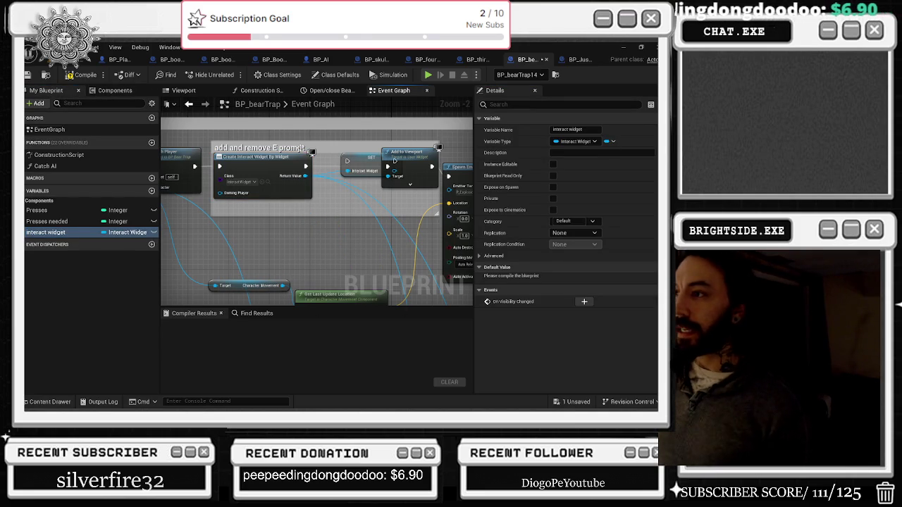
left_click_drag(364, 159, 353, 165)
left_click(346, 133)
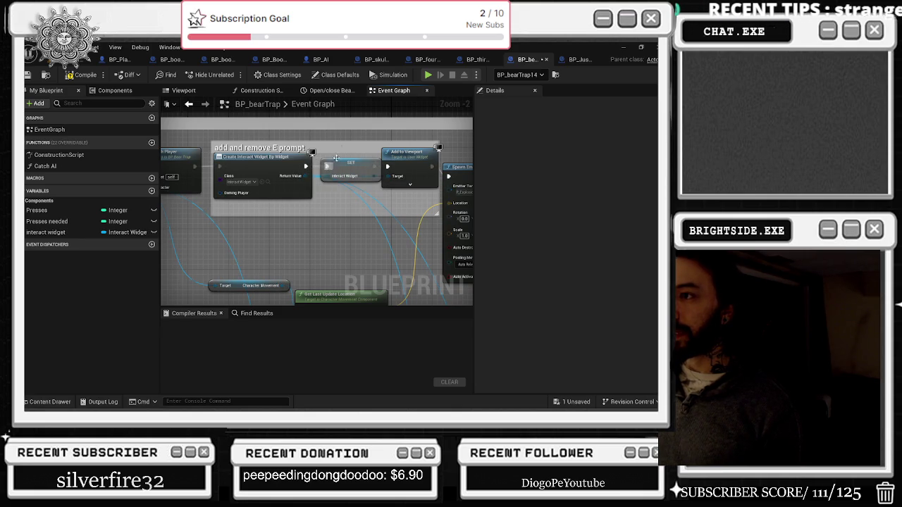
left_click(353, 166)
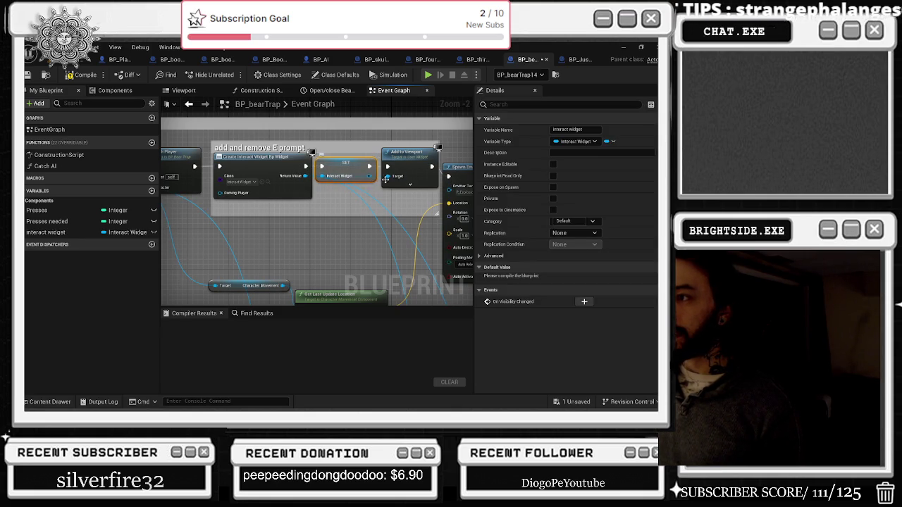
left_click_drag(387, 177, 372, 179)
scroll(366, 150, "down", 2)
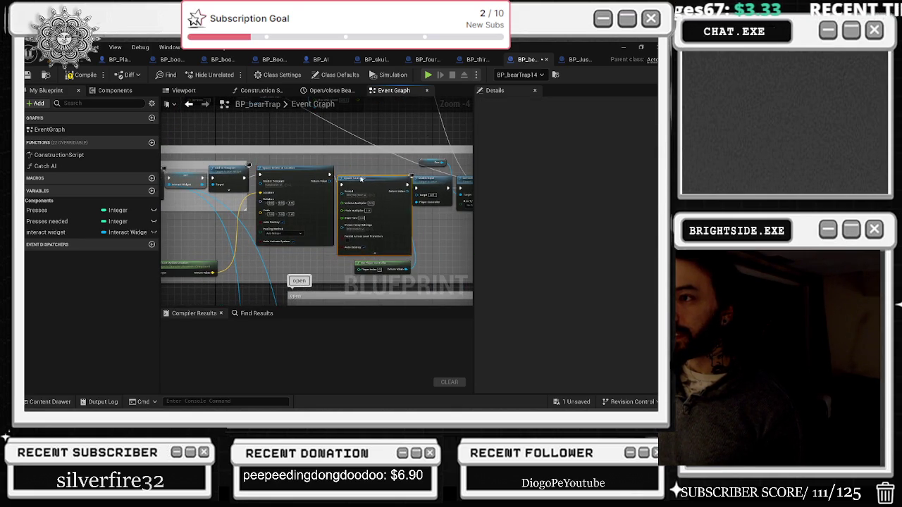
- Plug an interact widget getter into Remove from Parent's Target
left_click_drag(381, 303, 381, 132)
scroll(381, 132, "up", 1)
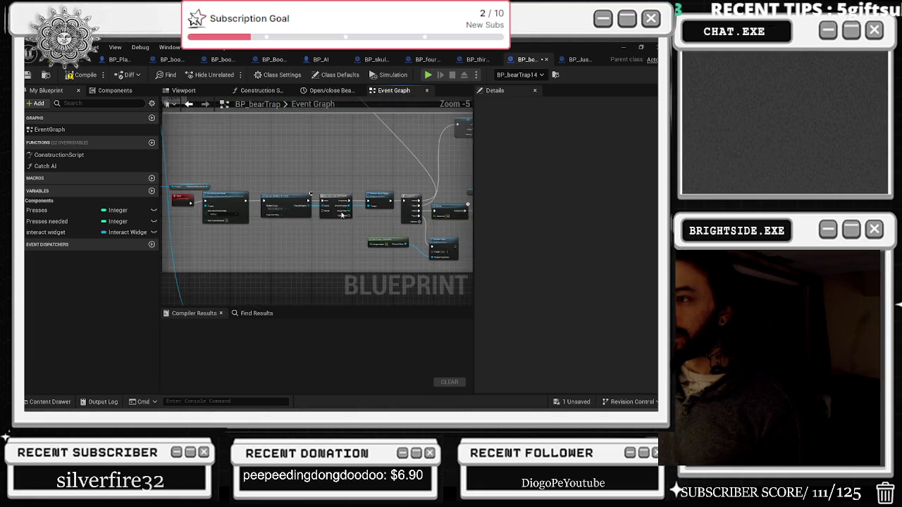
mouse_move(296, 226)
left_mouse_down()
mouse_move(282, 190)
mouse_move(246, 179)
left_mouse_up()
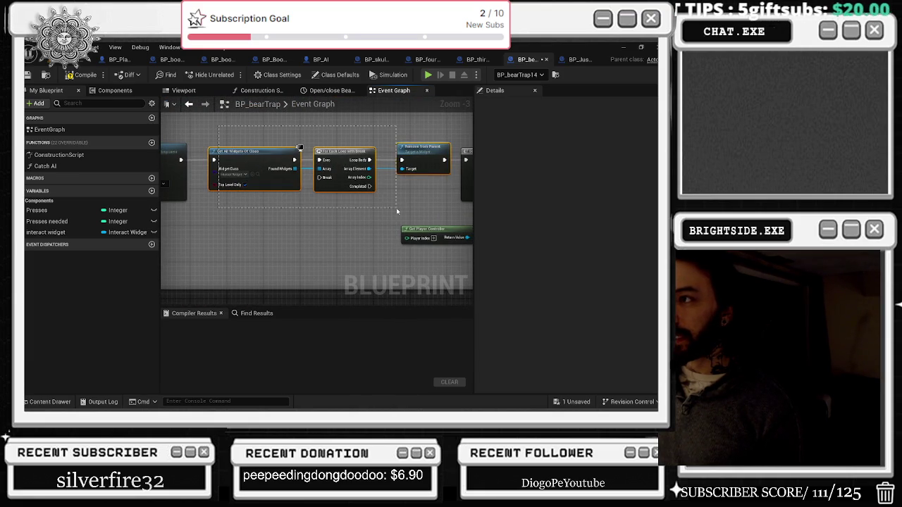
left_click_drag(415, 204, 414, 204)
left_click_drag(52, 232, 219, 226)
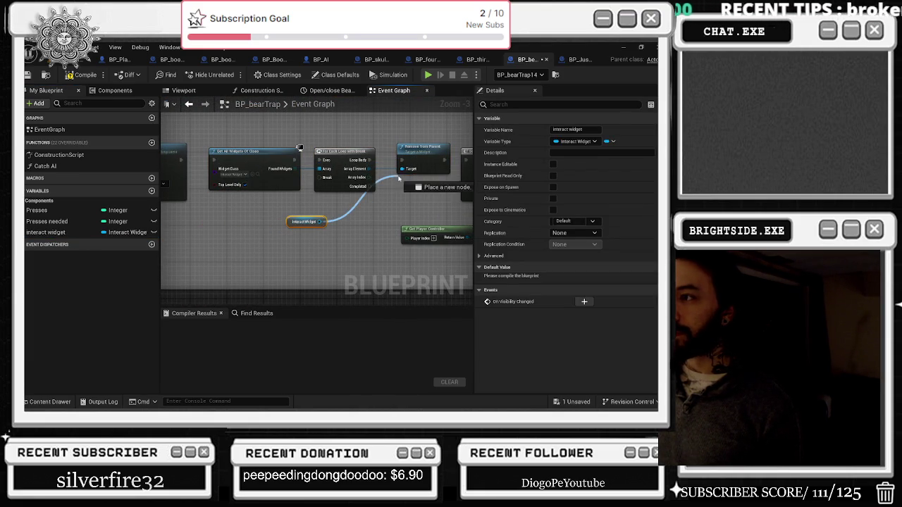
mouse_move(182, 161)
left_mouse_down()
mouse_move(437, 176)
mouse_move(450, 166)
mouse_move(444, 161)
left_mouse_up()
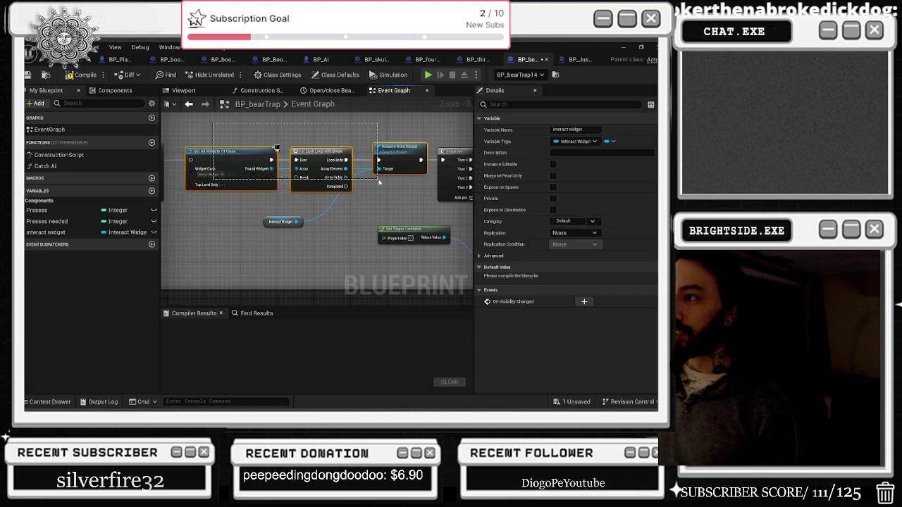
- Delete Get All Widgets Of Class and For Each Loop, route execution into Remove from Parent, and compile
left_click_drag(379, 182, 380, 184)
key("Delete")
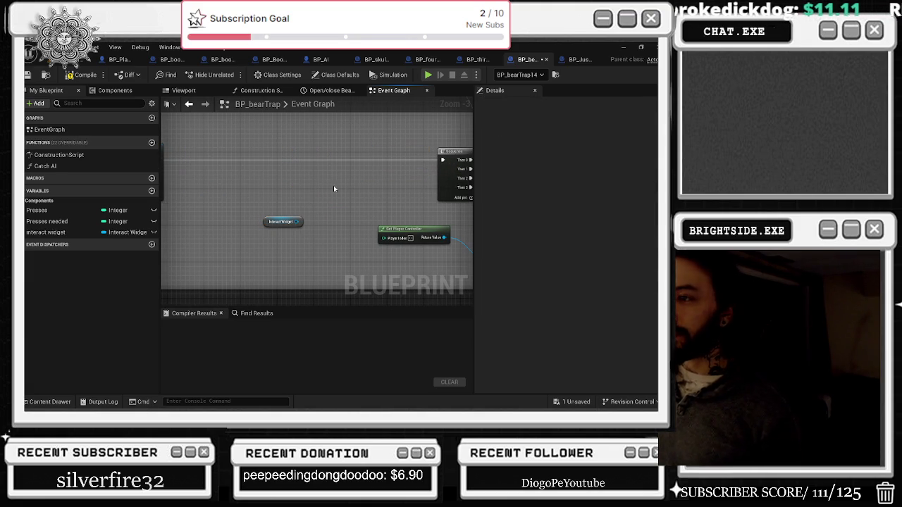
key("ctrl+z")
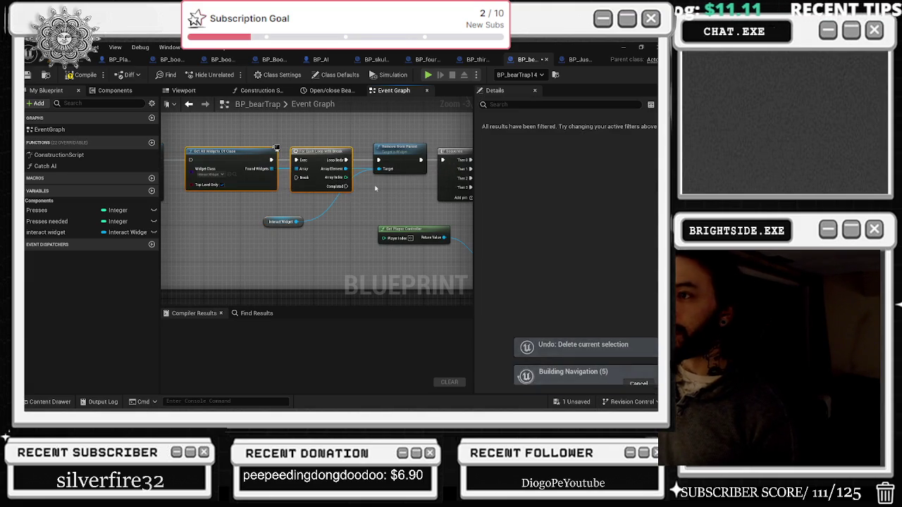
key("Delete")
left_click_drag(399, 148, 359, 153)
left_click_drag(444, 160, 338, 165)
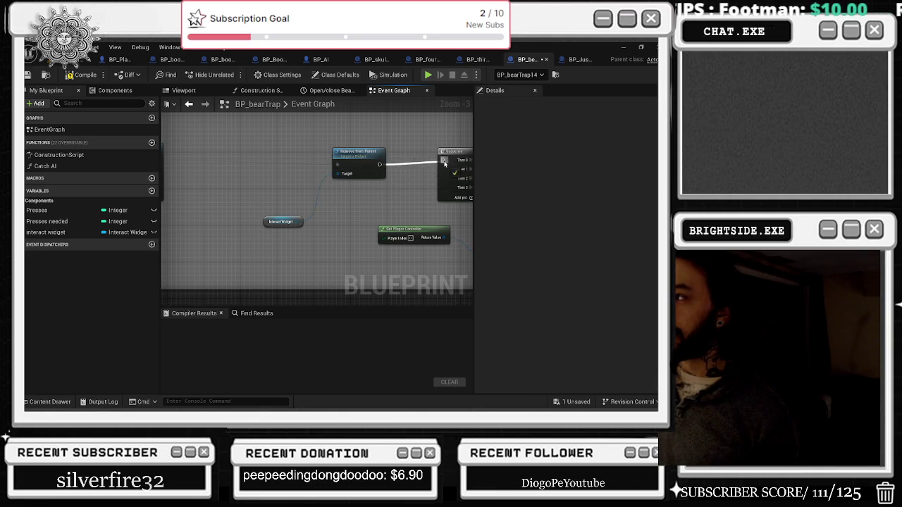
scroll(307, 224, "down", 3)
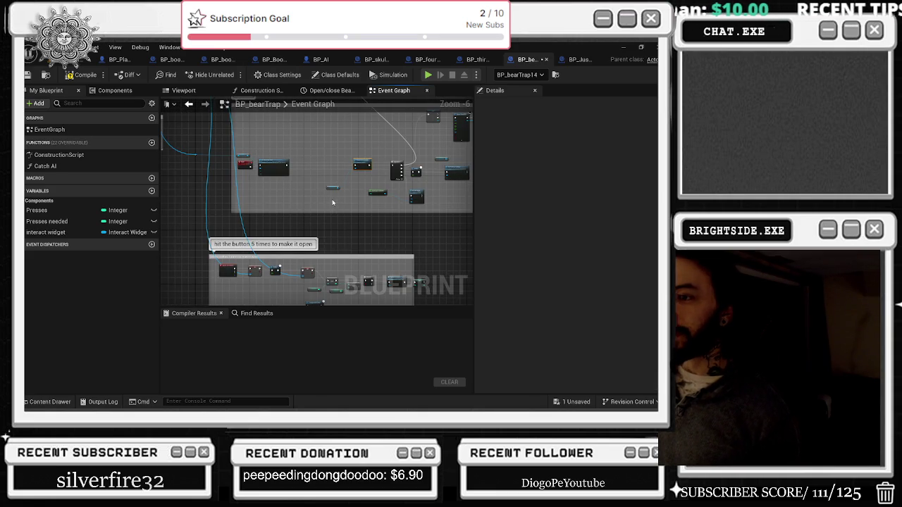
left_click_drag(272, 164, 277, 167)
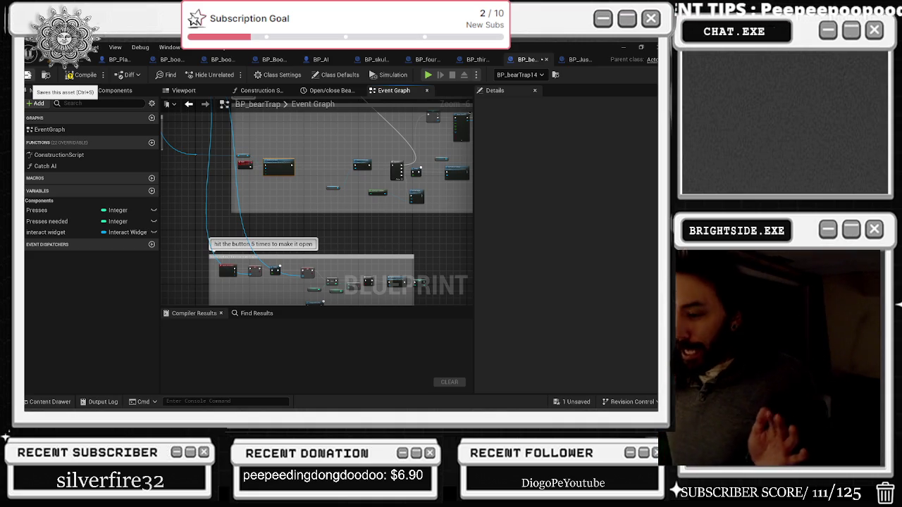
left_click(82, 74)
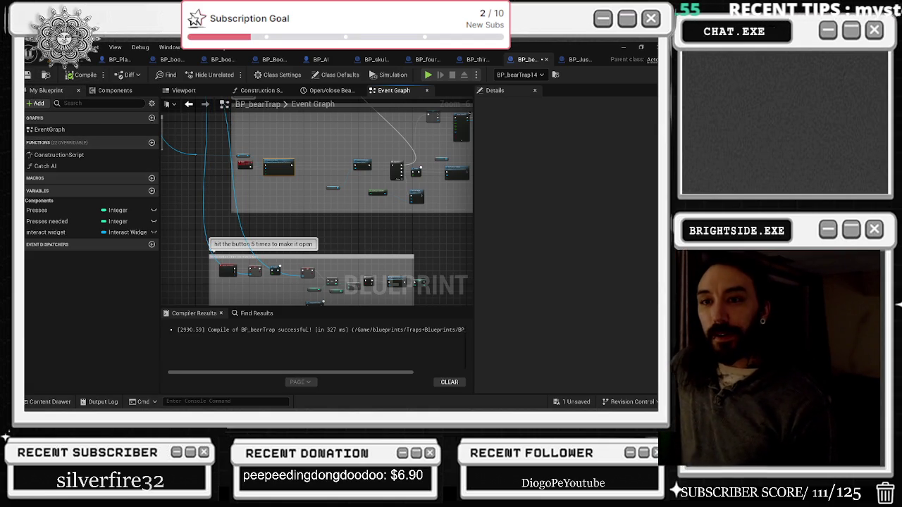
- Widen the 'hit the button 5 times to make it open' comment box to enclose its last node
scroll(302, 169, "up", 5)
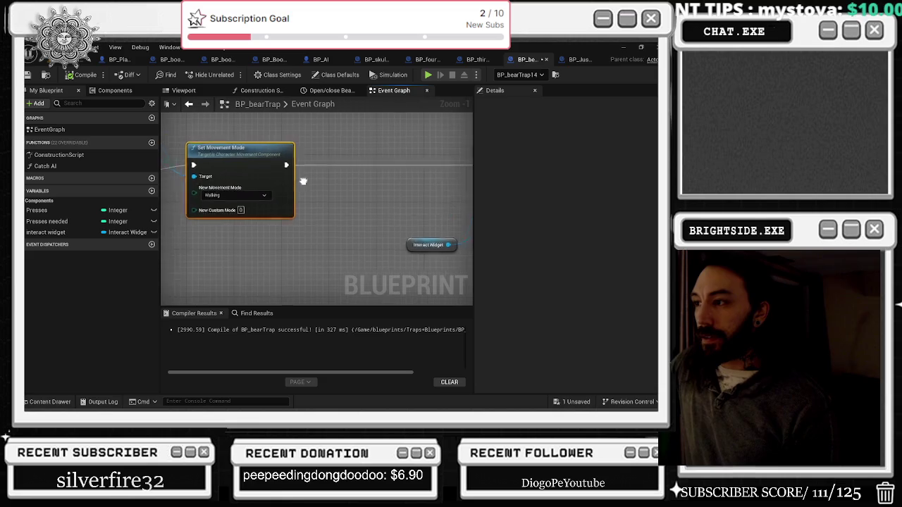
scroll(263, 162, "down", 5)
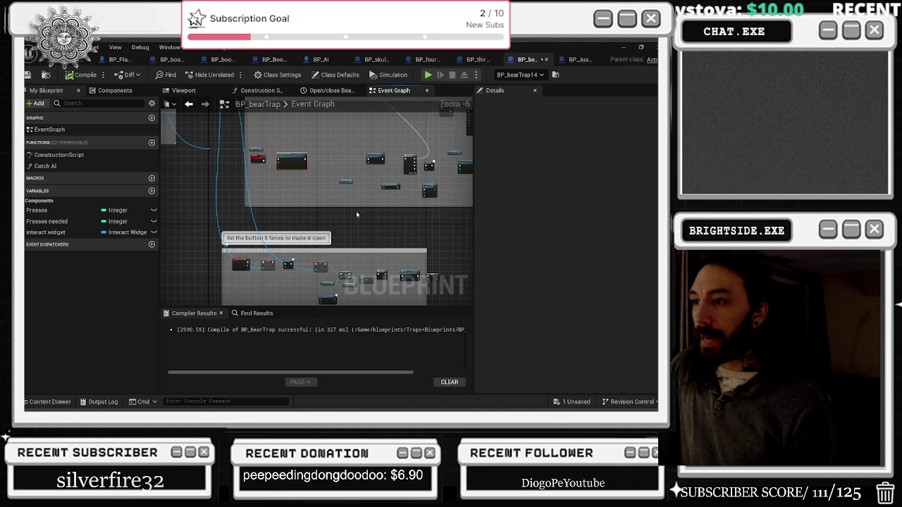
mouse_move(361, 240)
left_mouse_down()
mouse_move(331, 151)
mouse_move(338, 136)
left_mouse_up()
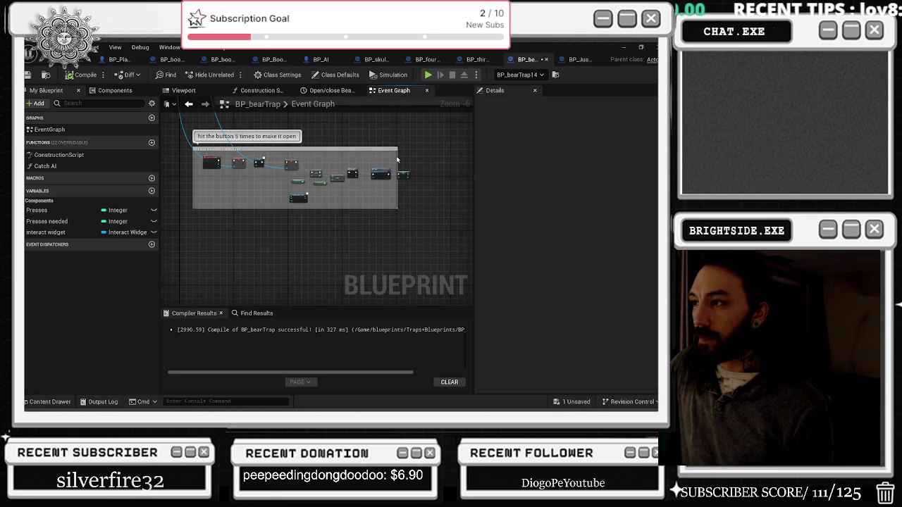
mouse_move(398, 156)
left_mouse_down()
mouse_move(454, 162)
mouse_move(377, 235)
left_mouse_up()
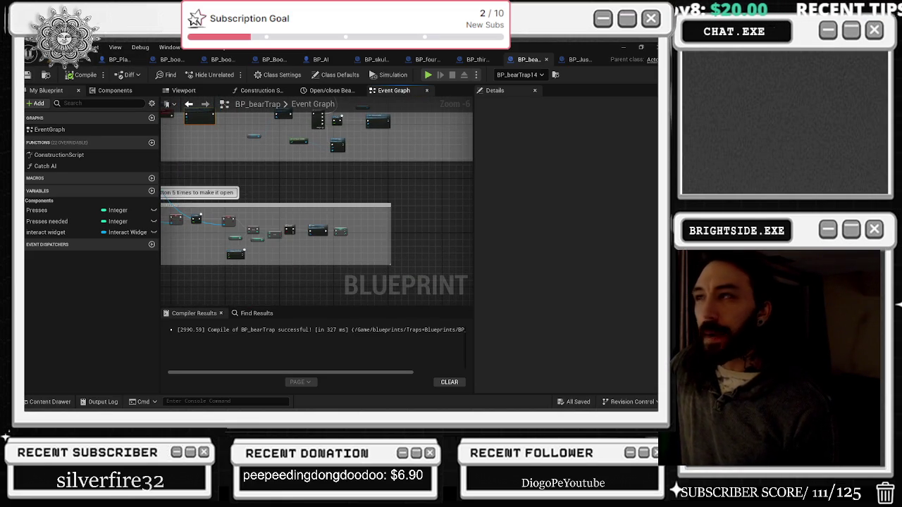
left_click(86, 59)
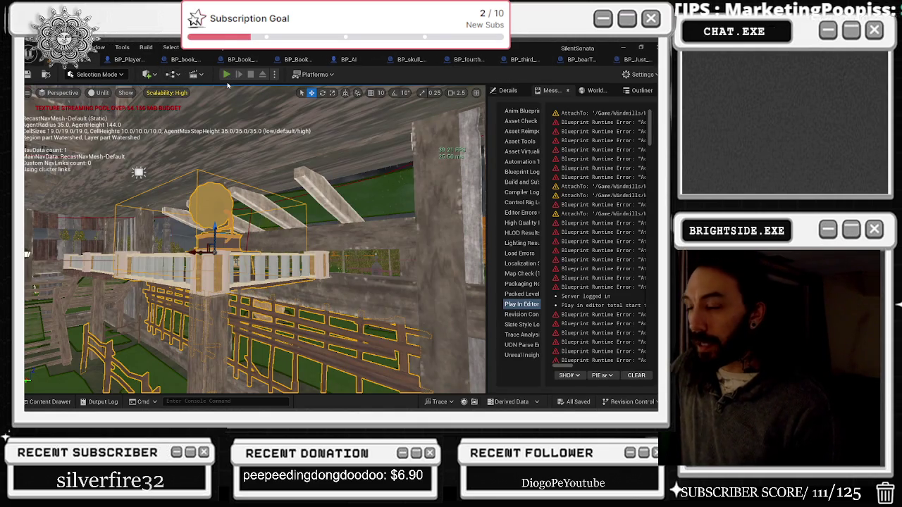
- Playtest the level with Alt+P, stop with Esc, and open BP_bearTrap from the viewport
key("alt+p")
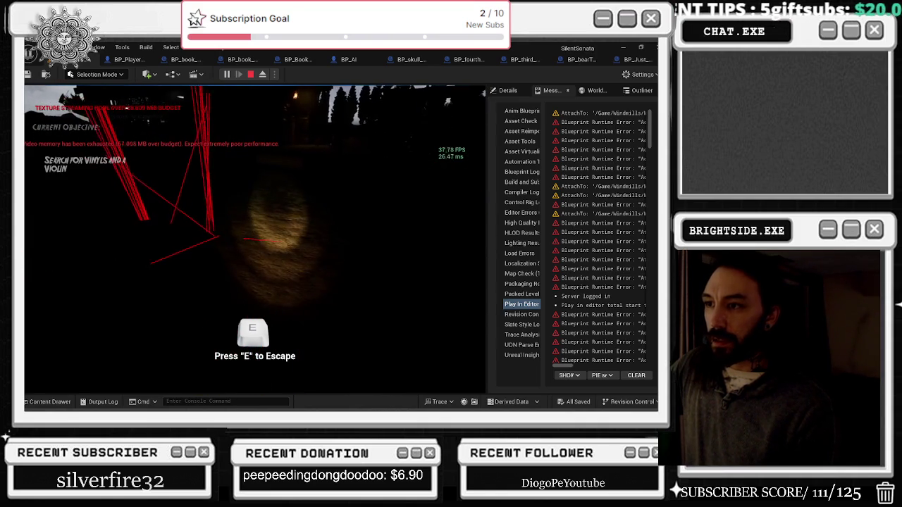
key("Escape")
left_click_drag(274, 262, 274, 317)
double_click(260, 294)
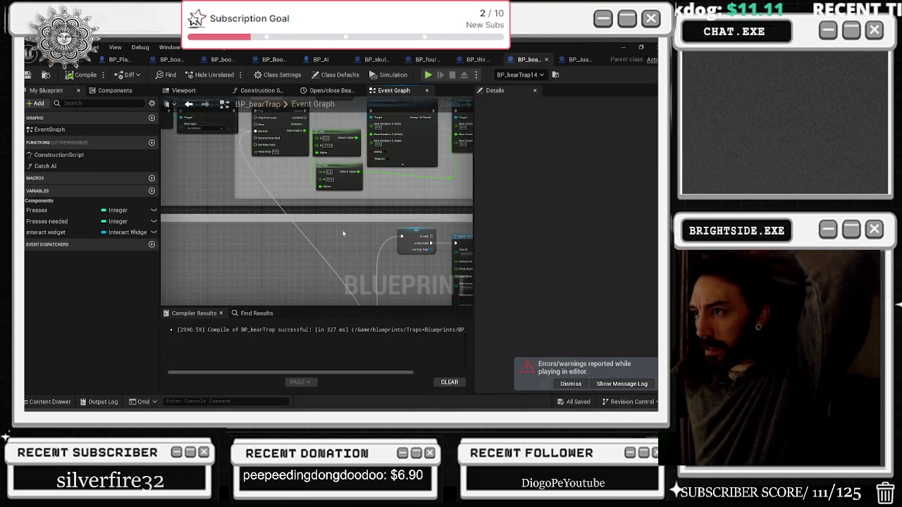
- Select Enable Input, pan to the End Overlap → Cast → Disable Input chain, and save all
left_click_drag(282, 292, 442, 280)
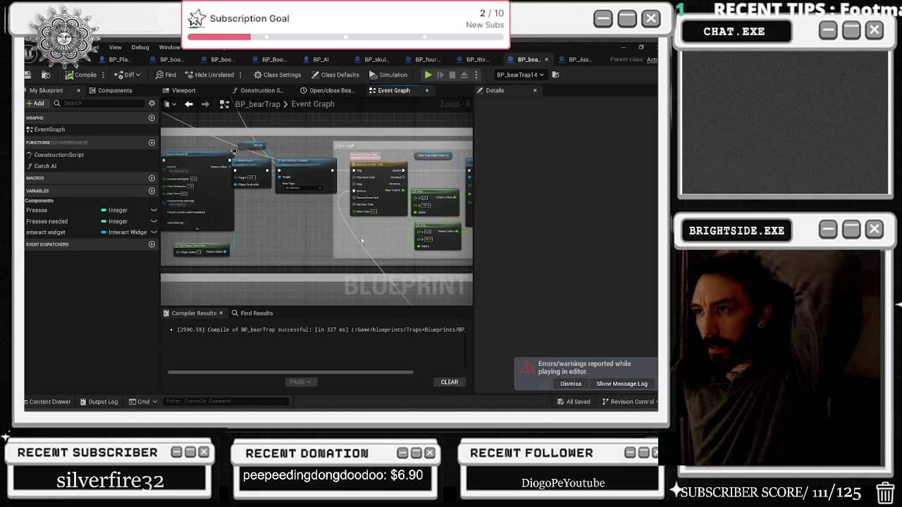
scroll(296, 166, "up", 2)
right_click(303, 171)
left_click(311, 164)
mouse_move(311, 164)
left_mouse_down()
mouse_move(272, 201)
mouse_move(289, 158)
left_mouse_up()
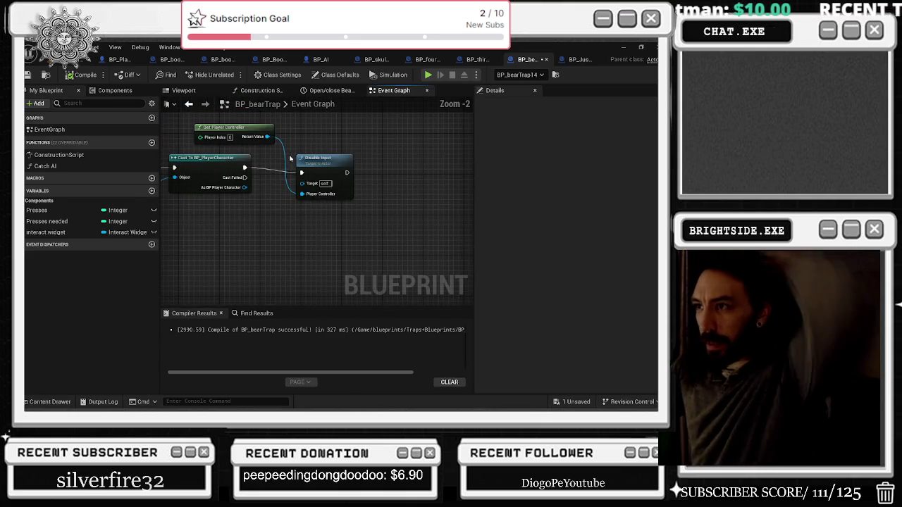
left_click_drag(188, 163, 261, 203)
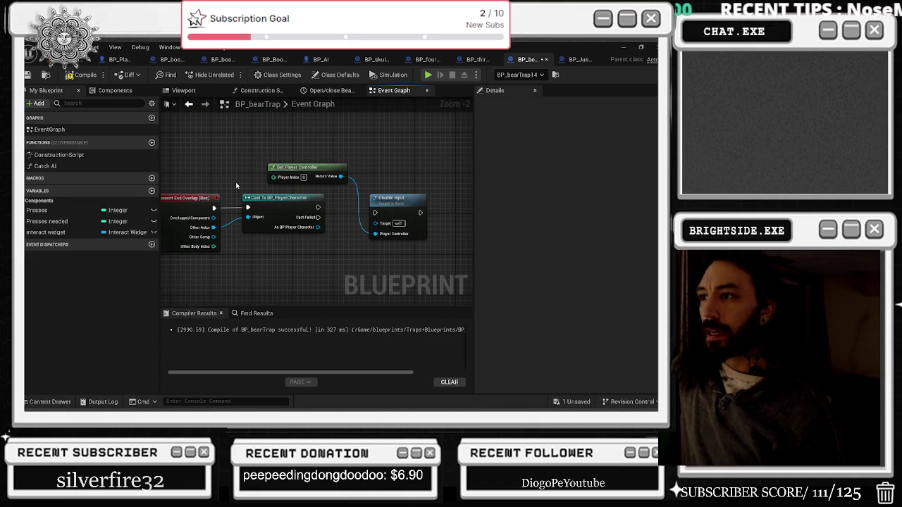
left_click(34, 75)
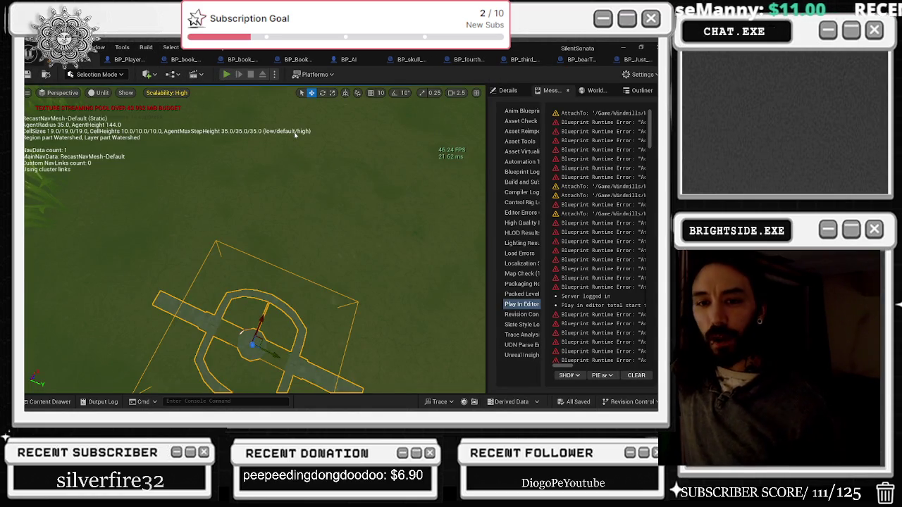
- Start a Play-in-Editor session of the level and crouch the player character
key("alt+p")
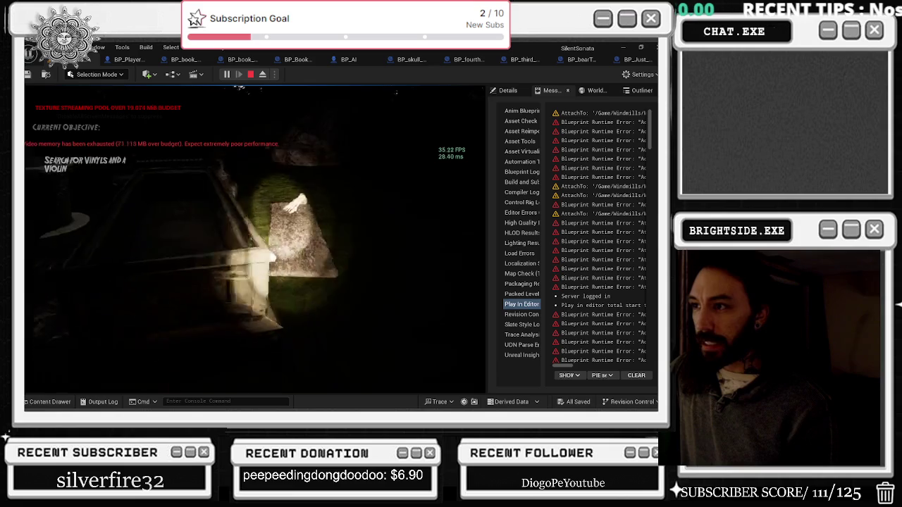
key("c")
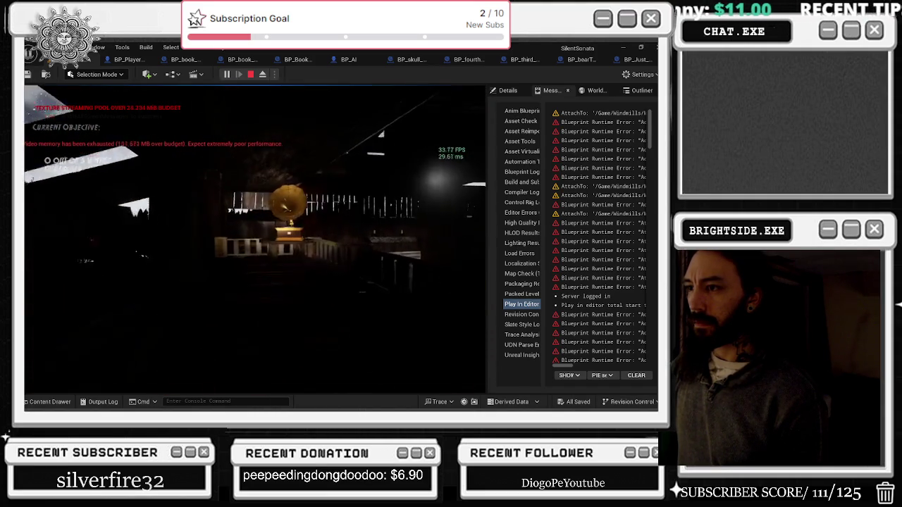
- Pick up the first vinyl at the gramophone, then stop the playtest
key("e")
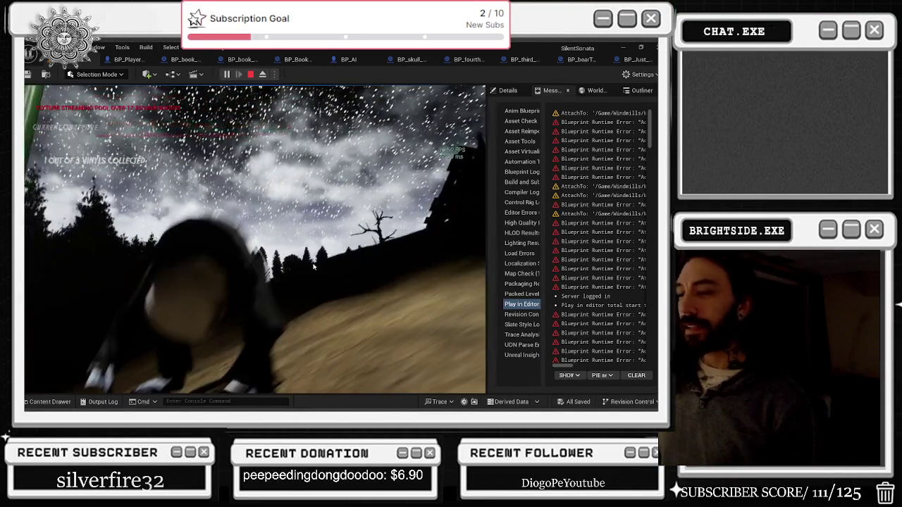
key("Escape")
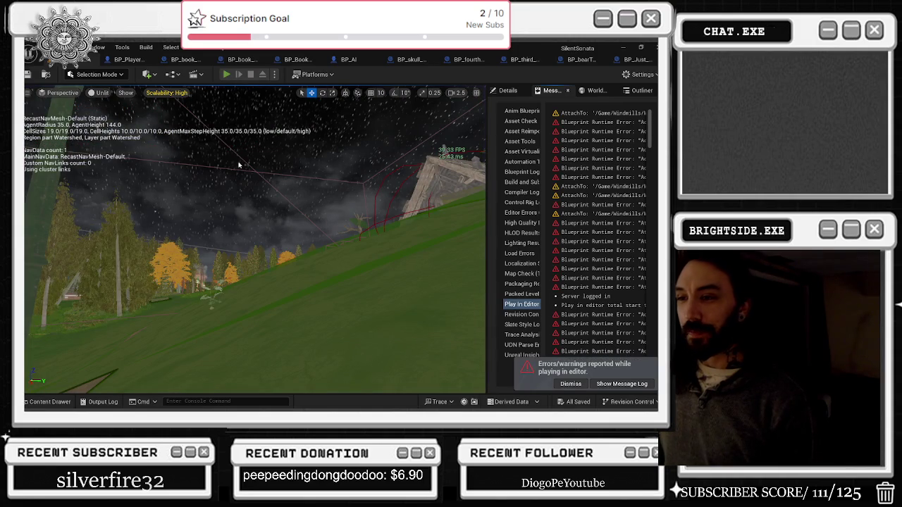
- Replay the level, walk through the arch to the skull pedestal, take the skull, and eject
key("alt+p")
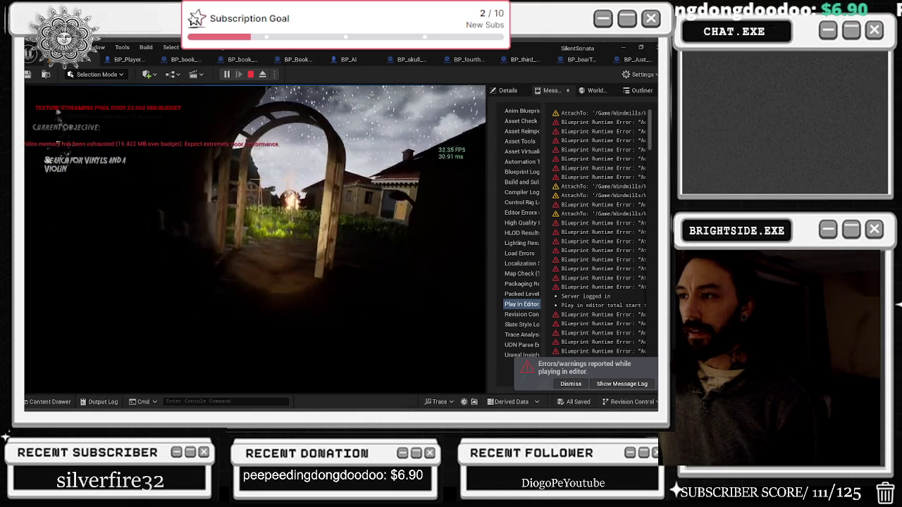
key("w")
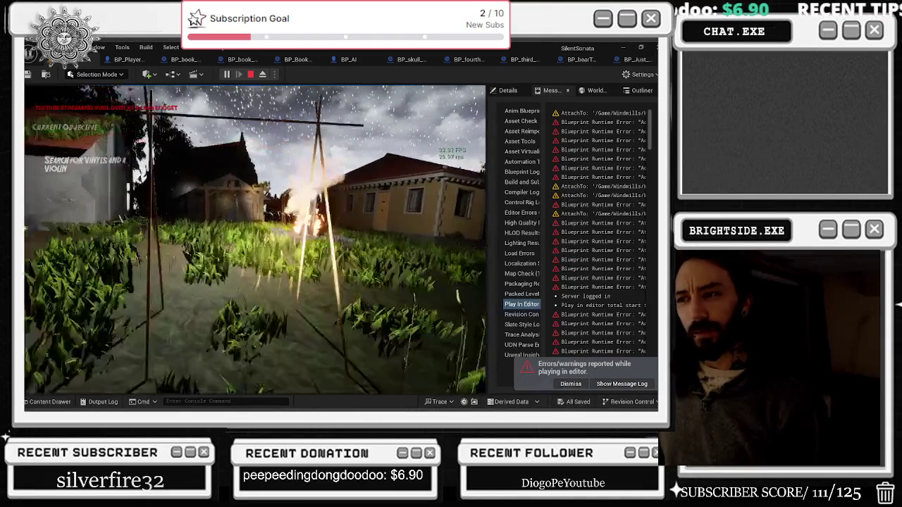
key("w")
key("w")
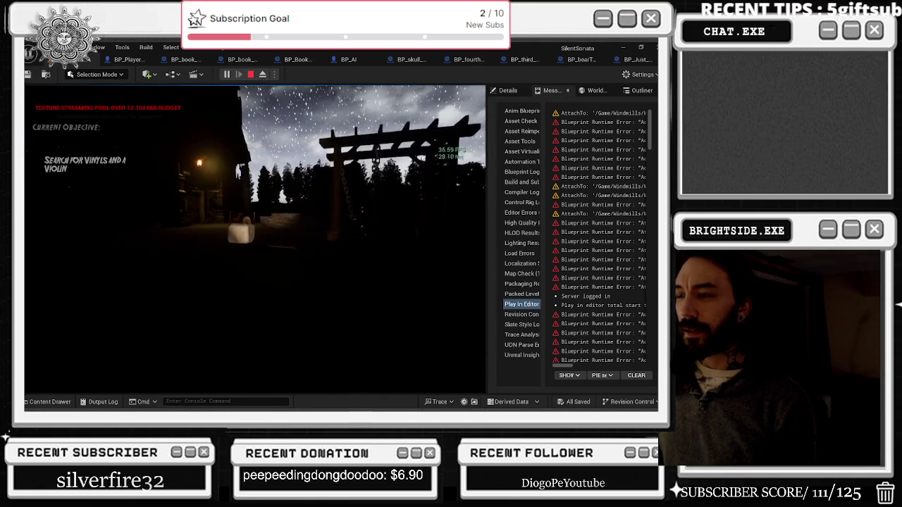
key("w")
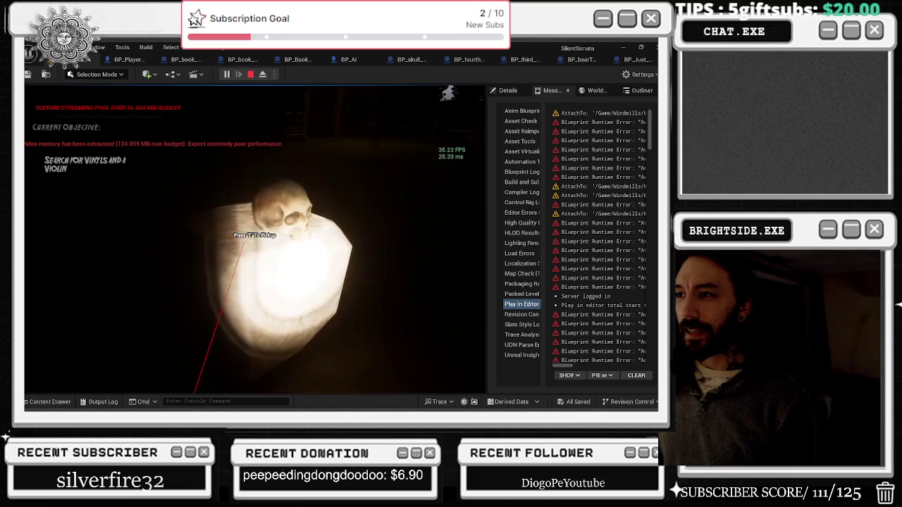
key("e")
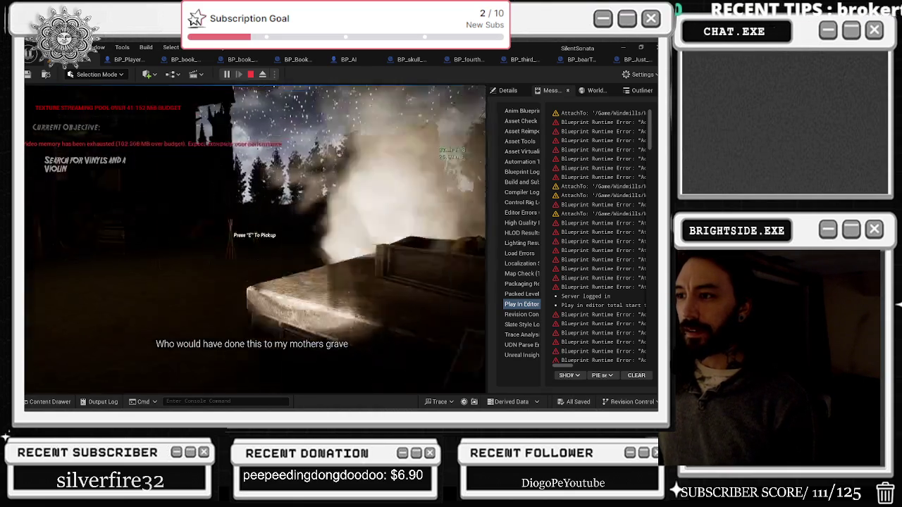
key("F8")
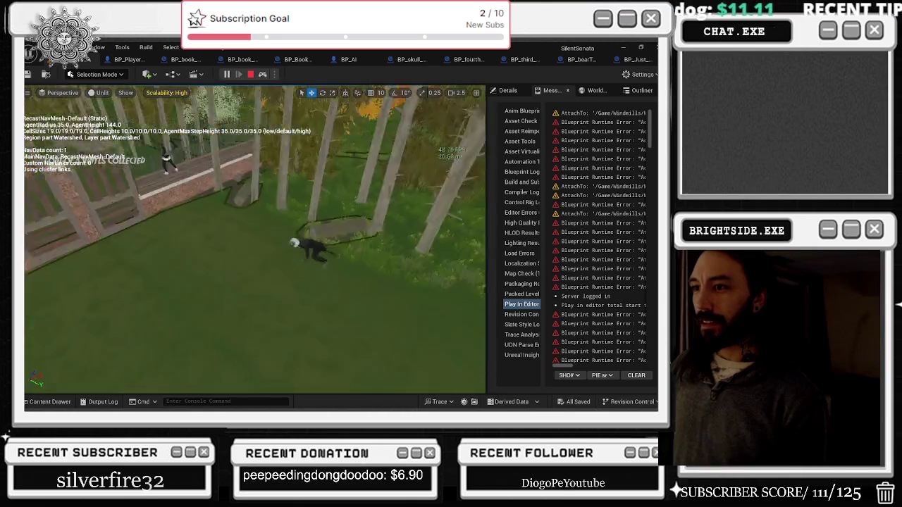
- Select and focus on the player character from the free camera, then possess it again
scroll(254, 240, "up", 3)
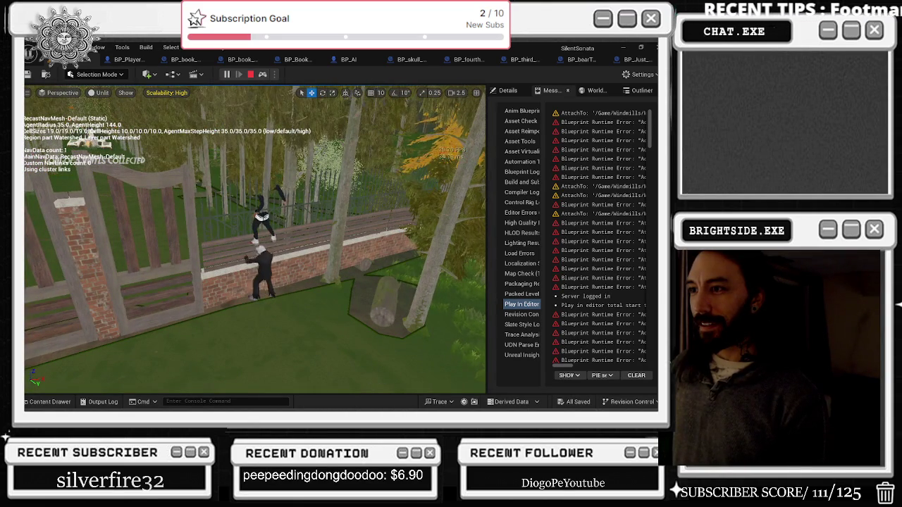
left_click(262, 217)
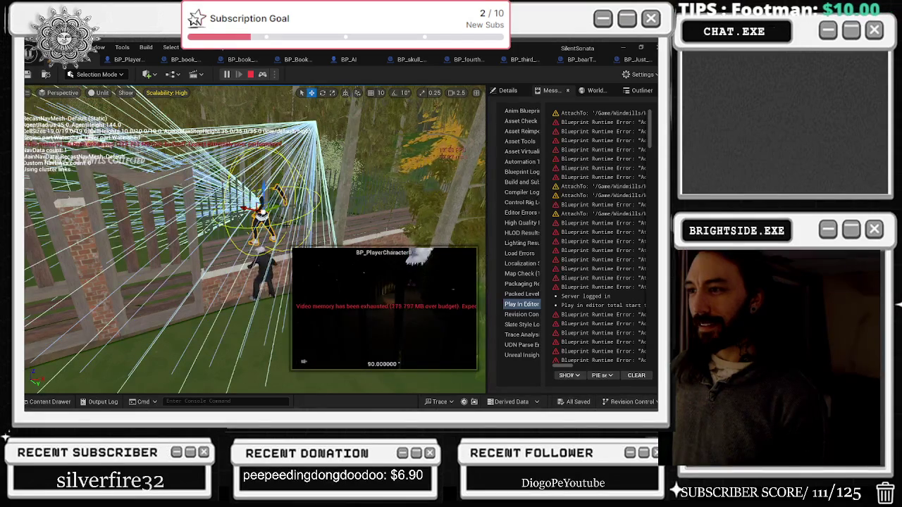
key("f")
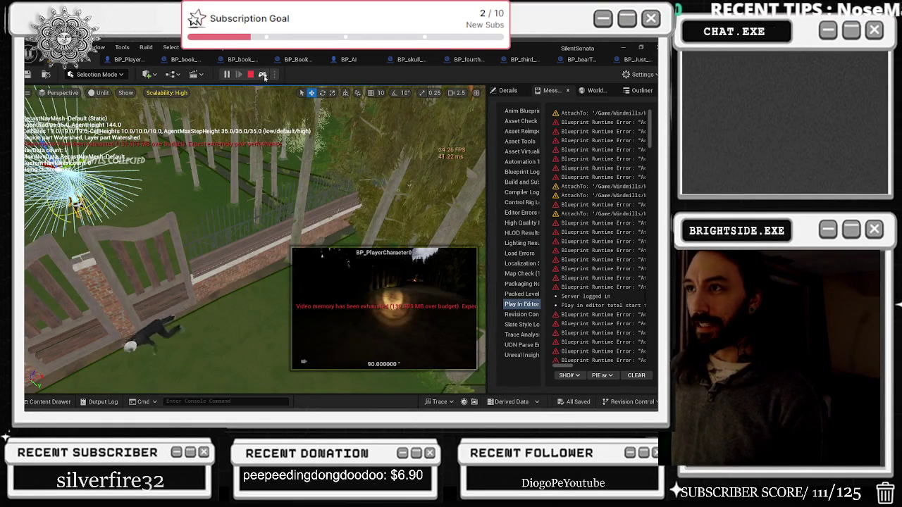
left_click(264, 77)
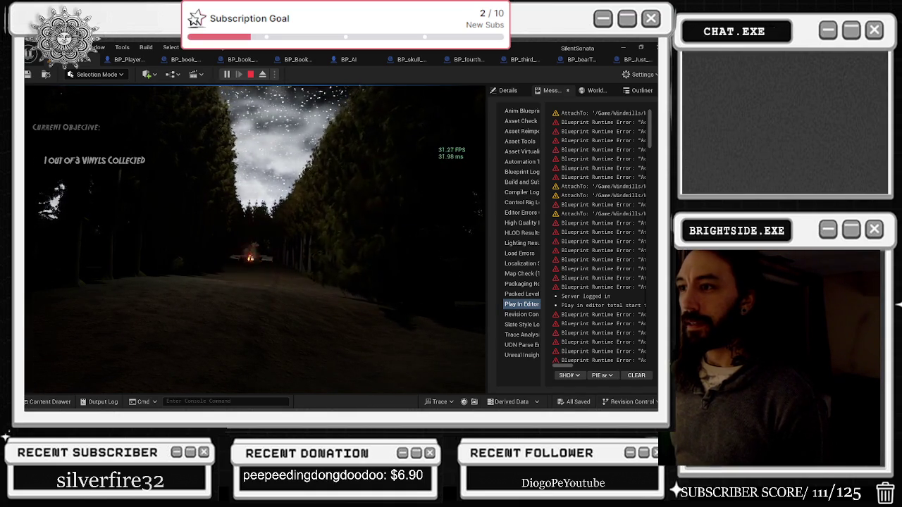
- Walk down the forest path to the campfire, stepping back once before approaching again
key("w")
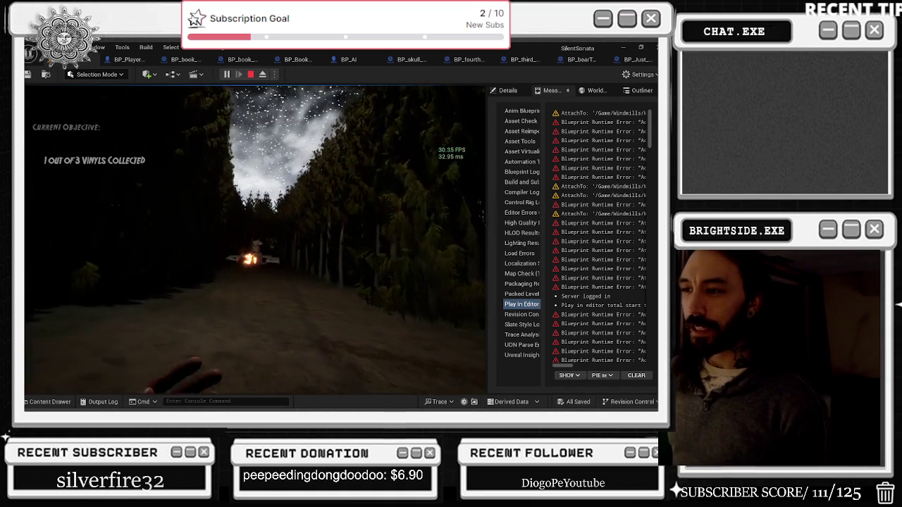
key("w")
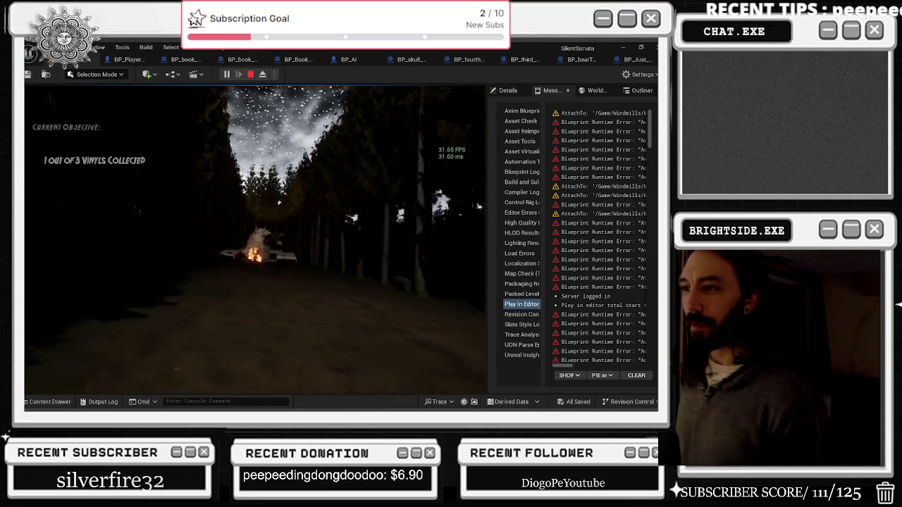
key("w")
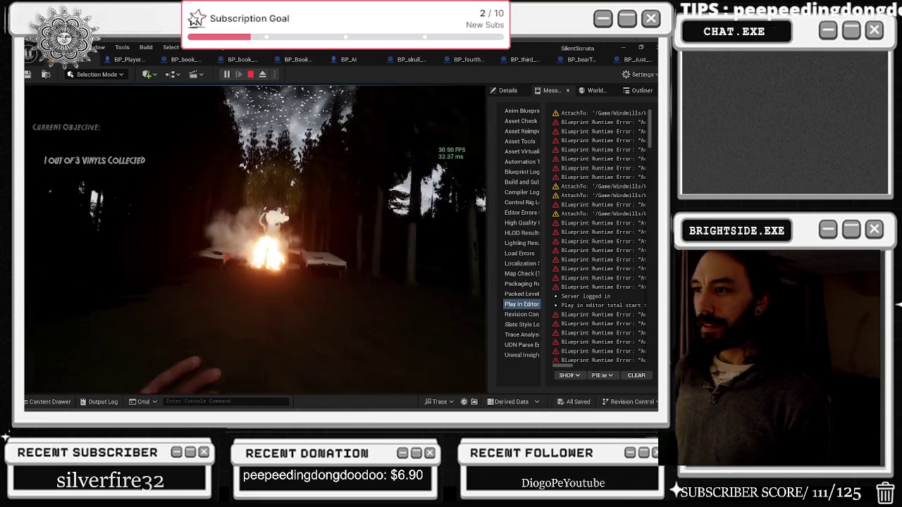
key("w")
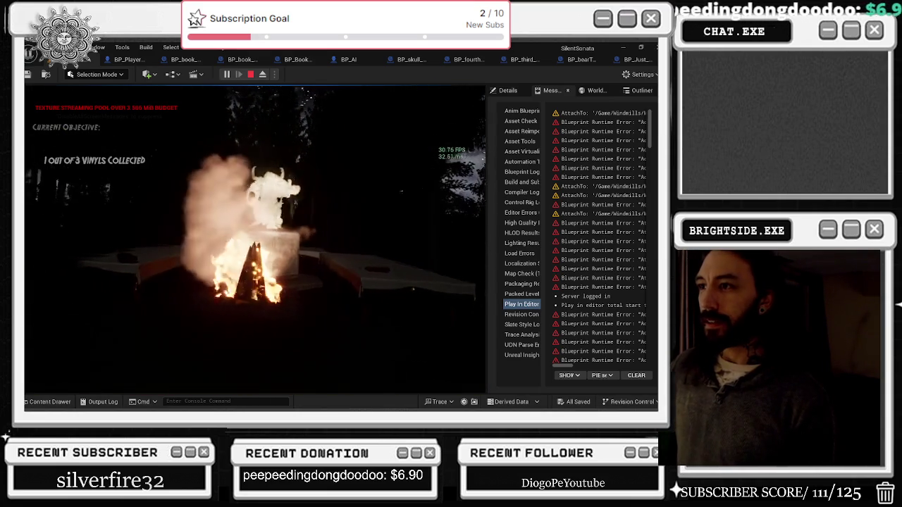
key("s")
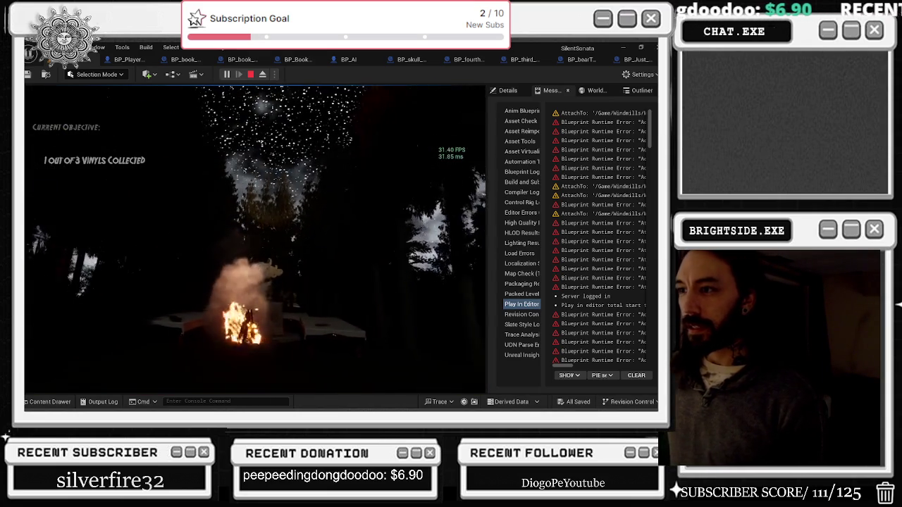
key("s")
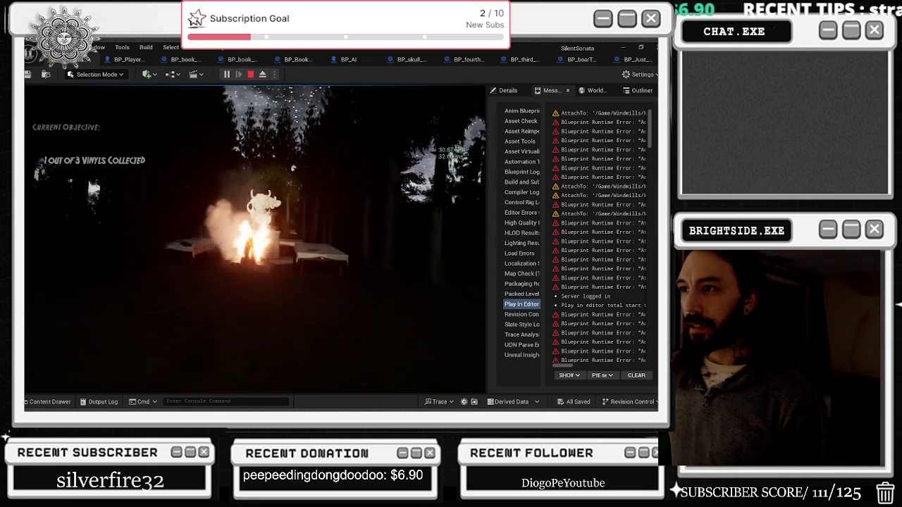
key("w")
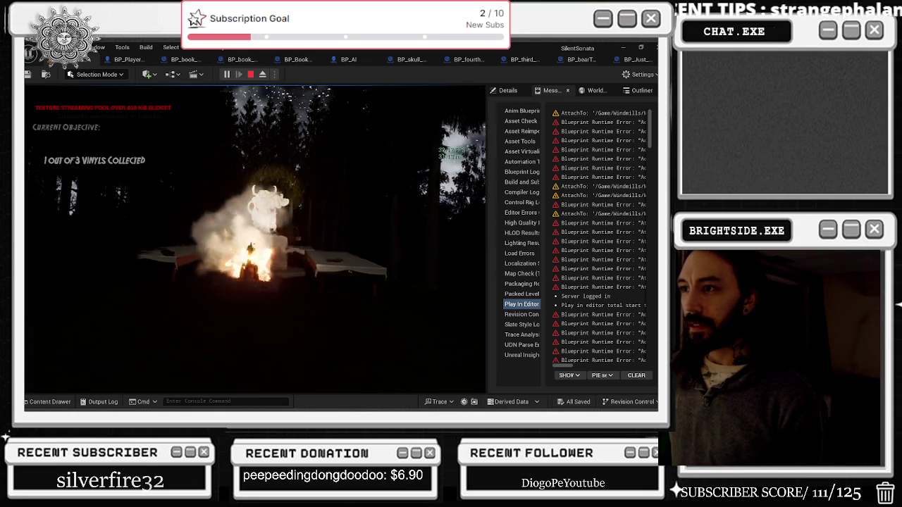